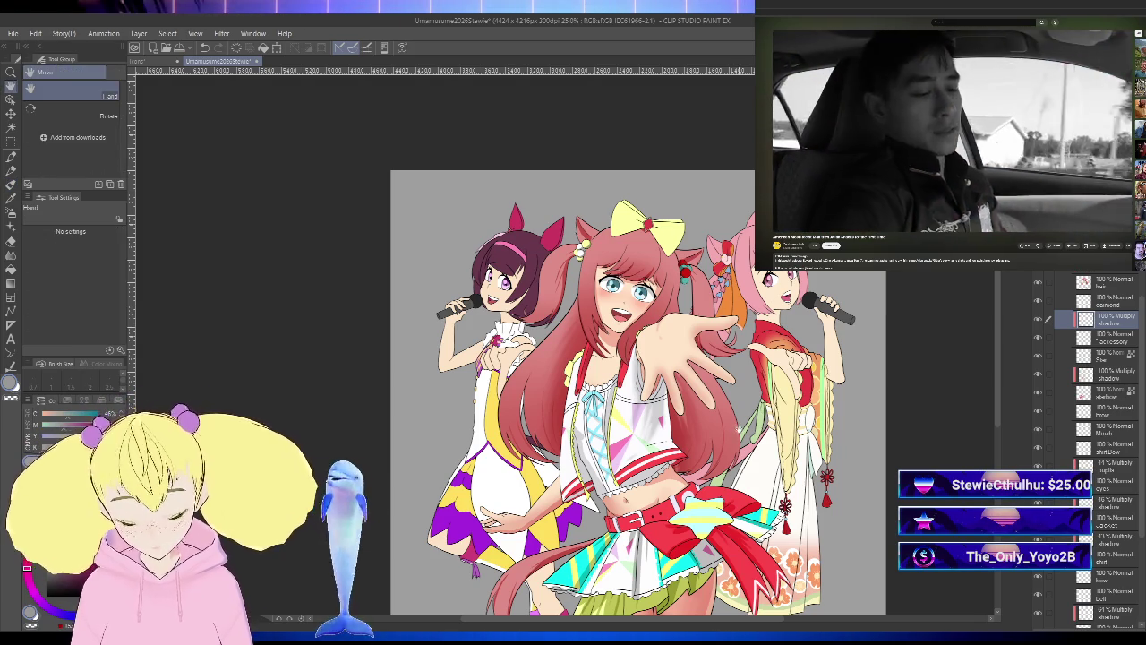
- Zoom in on the central girl and add new Layer 5 above the Mouth layer
key(ctrl+plus)
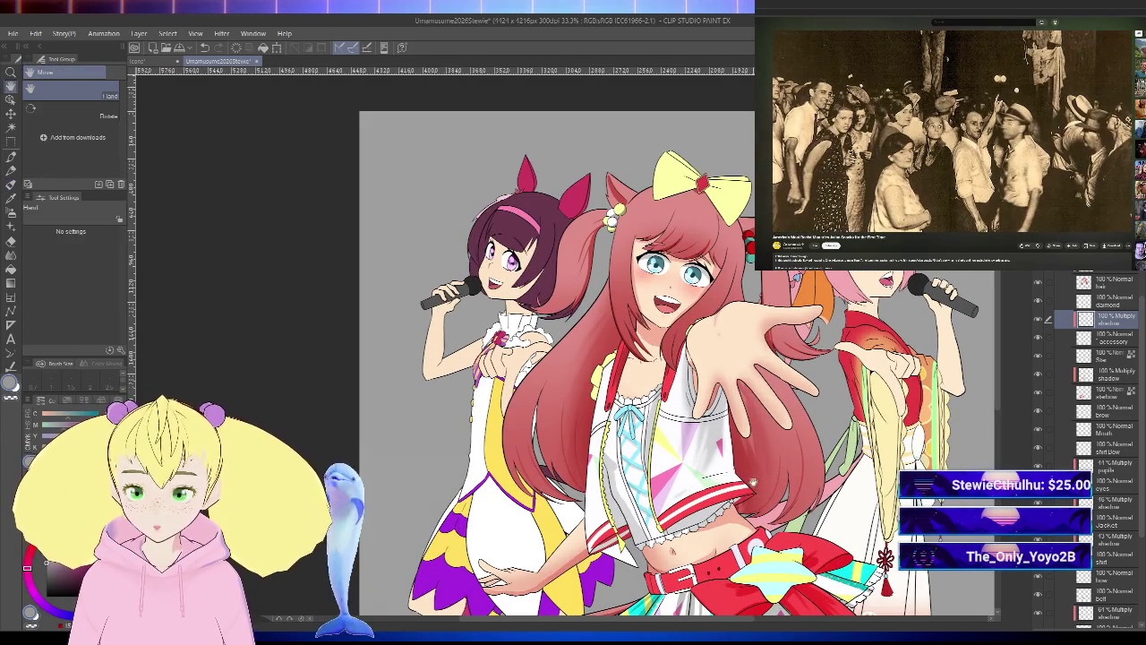
scroll(573, 340, down, 3)
scroll(573, 340, down, 1)
scroll(573, 341, down, 2)
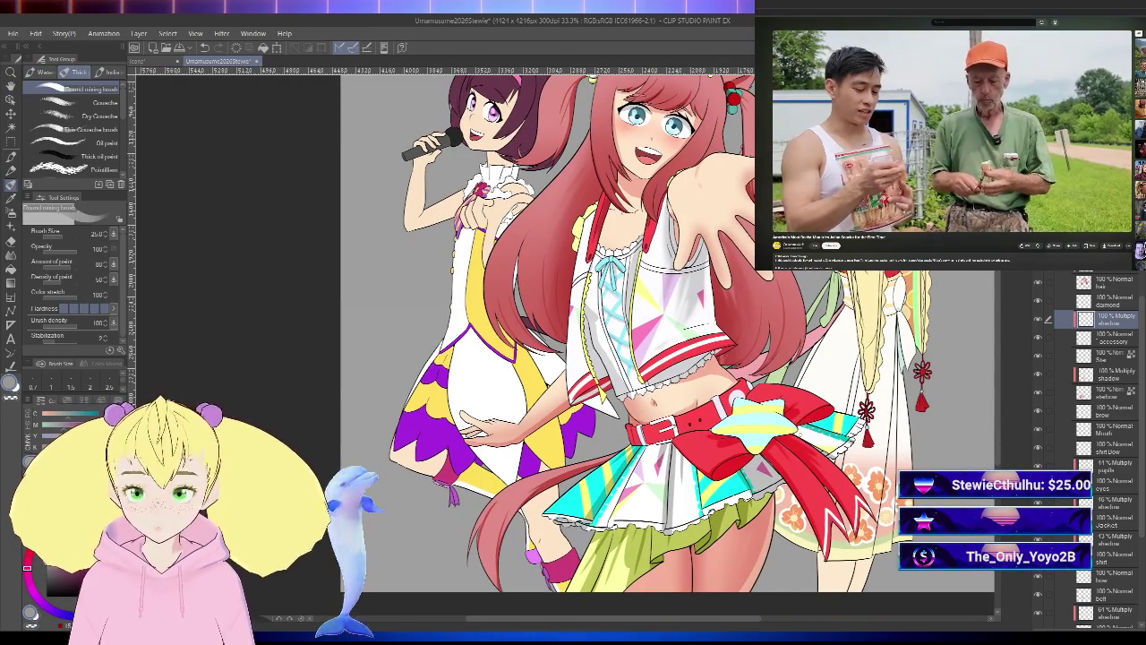
key(ctrl+plus)
scroll(573, 341, up, 1)
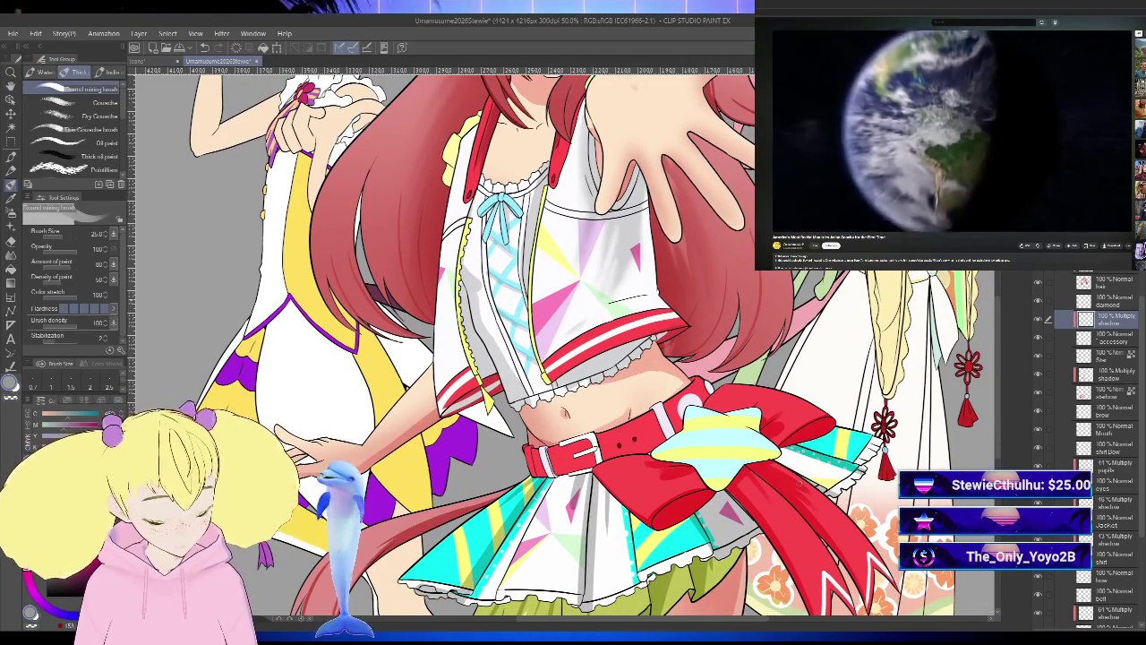
click(1106, 430)
key(ctrl+minus)
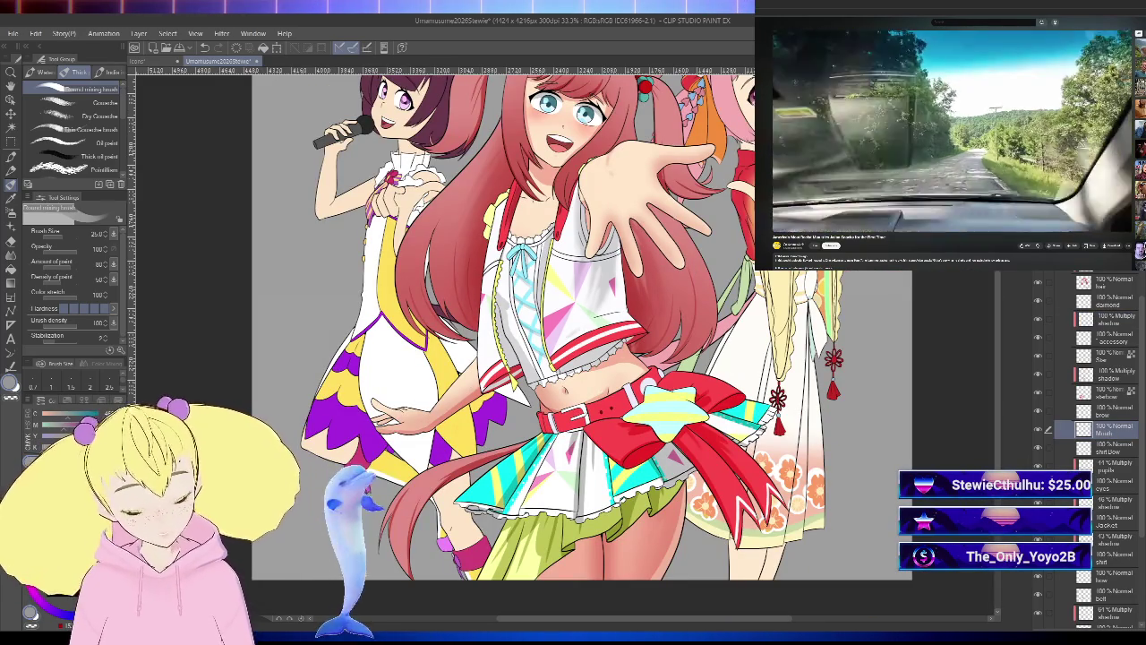
key(ctrl+shift+n)
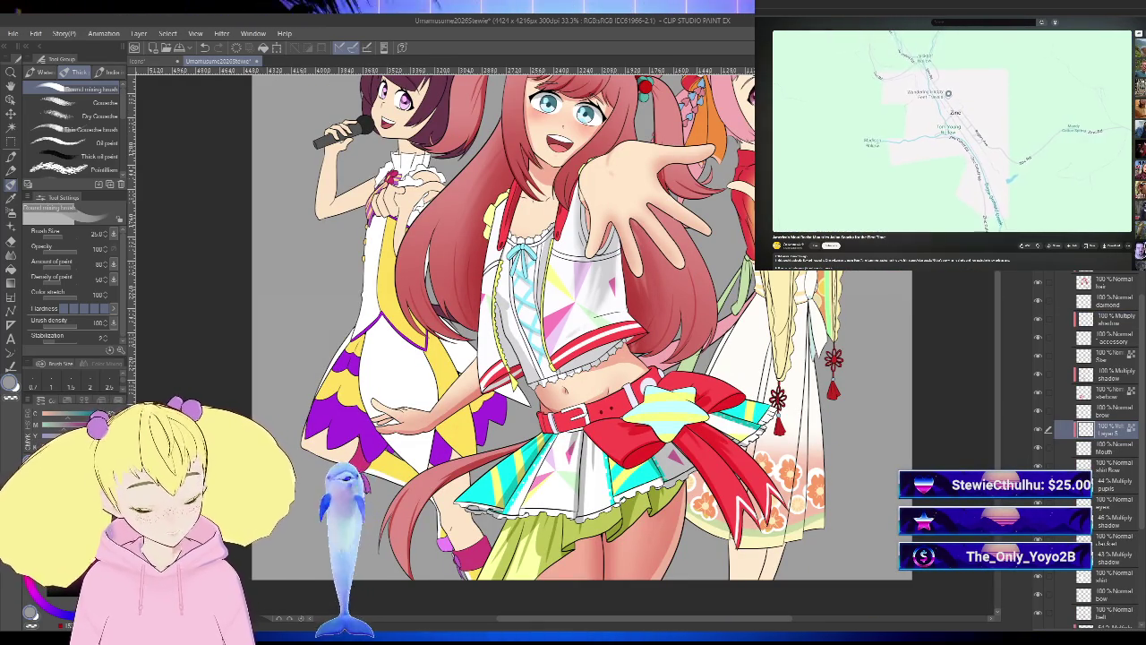
scroll(610, 278, up, 5)
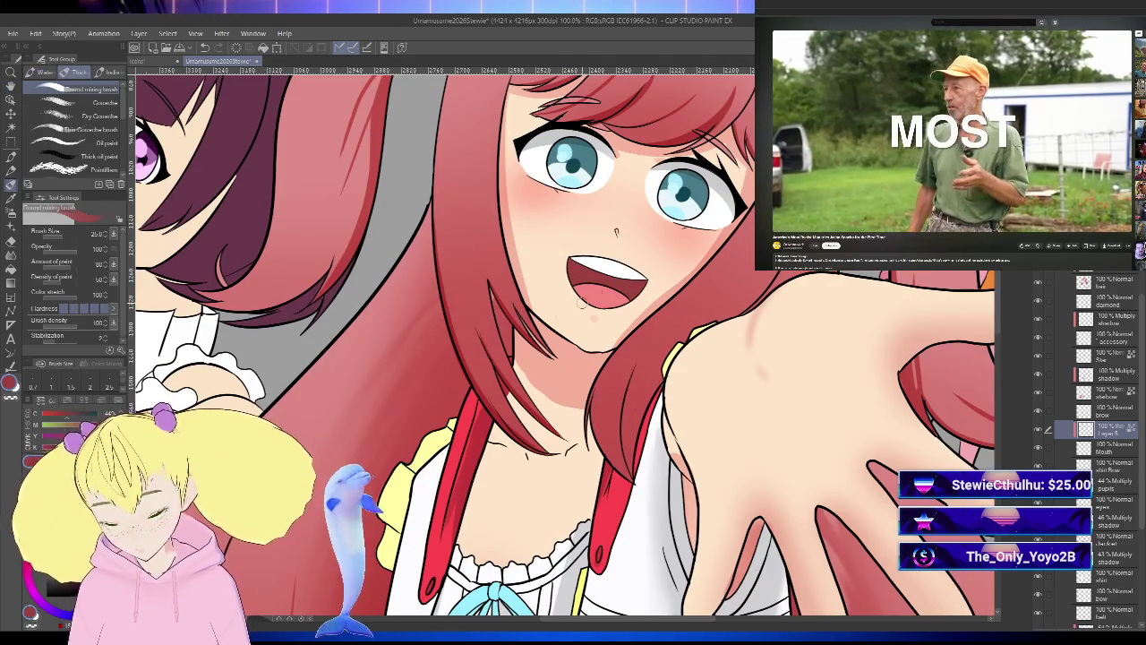
- Auto-select the mouth interior, airbrush dark shading into it at size 125, then deselect
key(w)
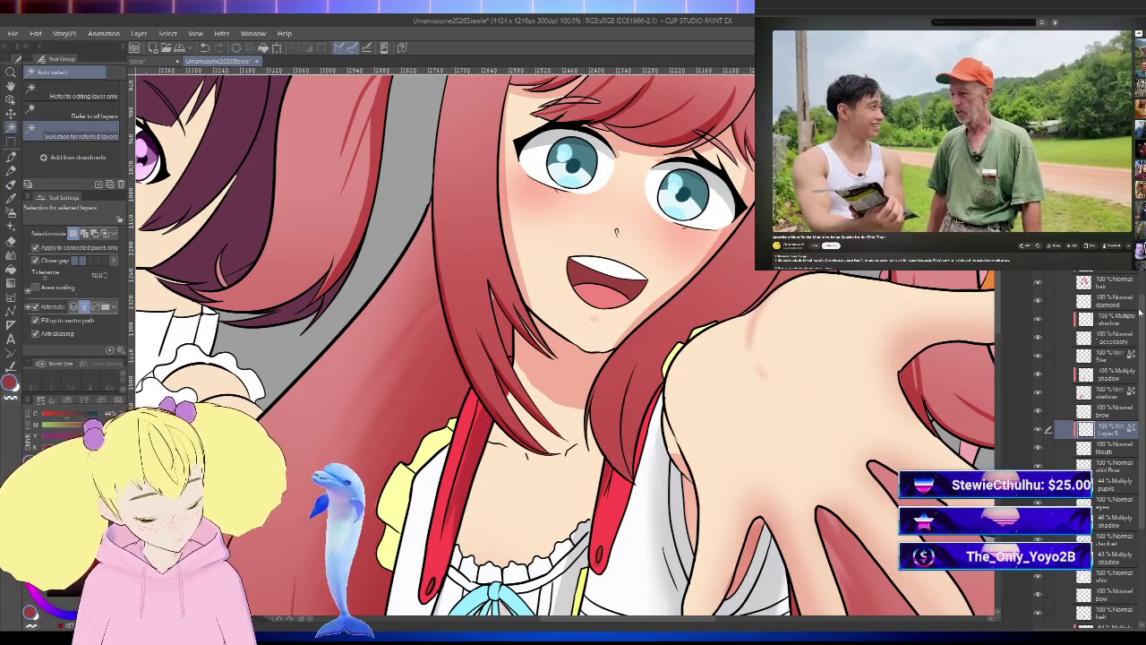
scroll(1137, 306, up, 3)
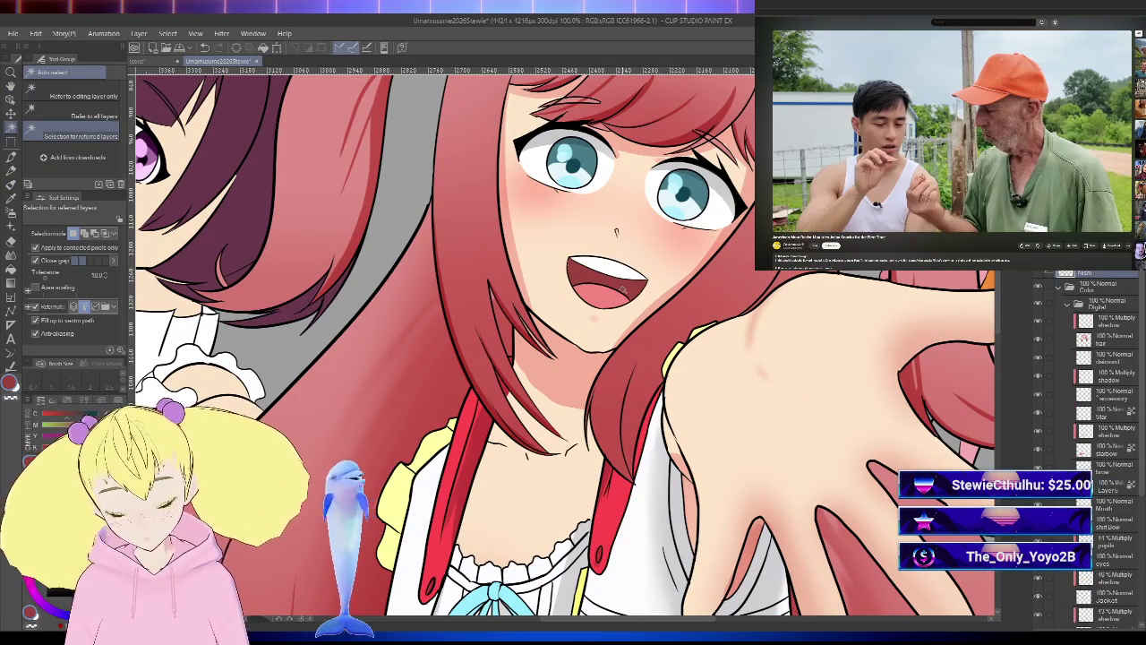
click(625, 288)
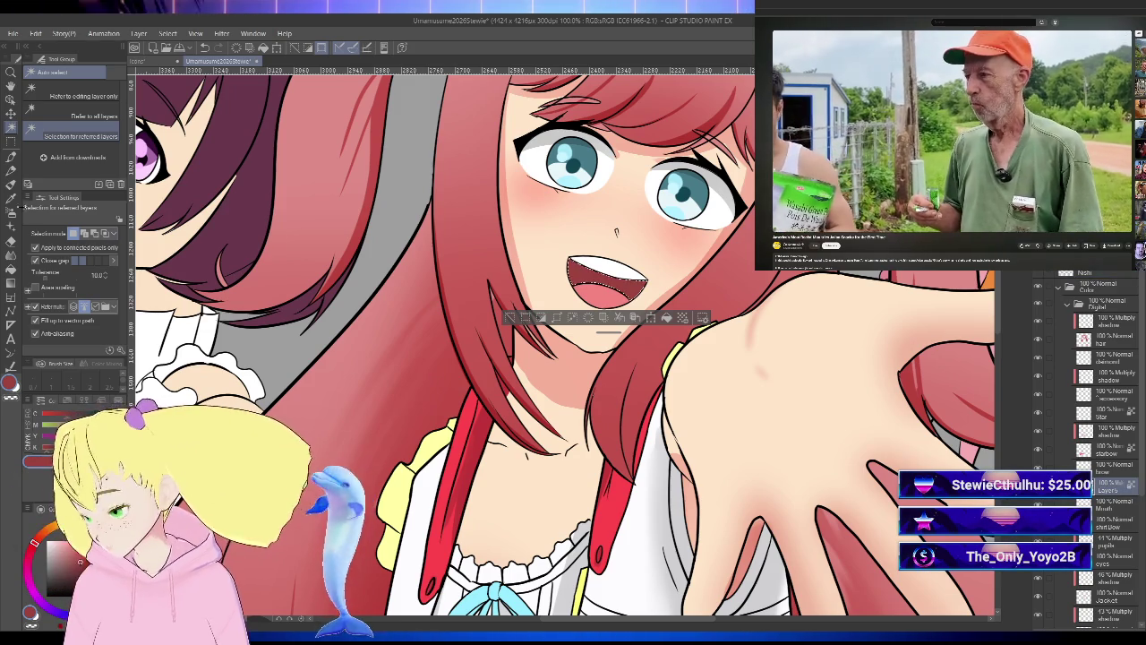
key(b)
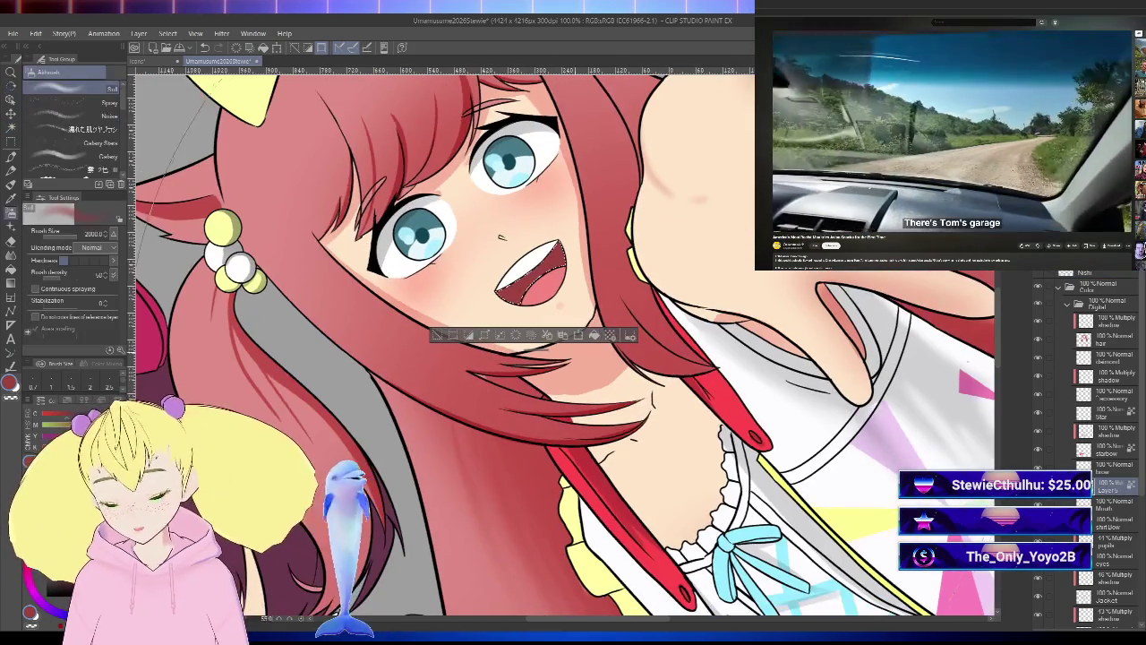
key(bracketleft)
key(bracketleft)
key(bracketleft)
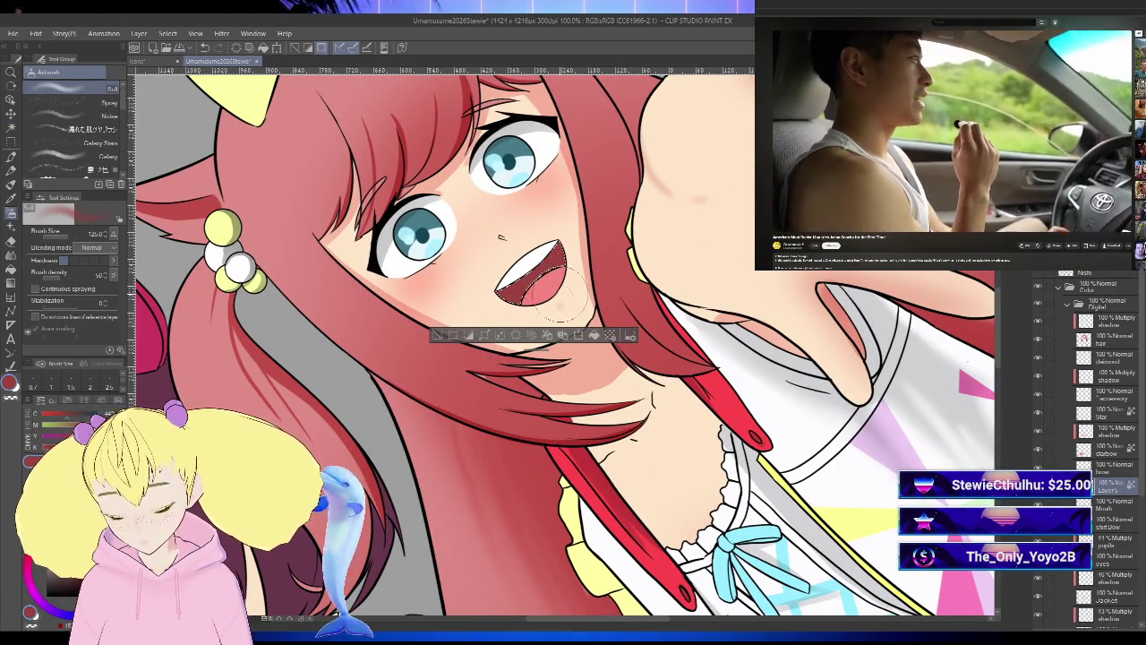
key(bracketright)
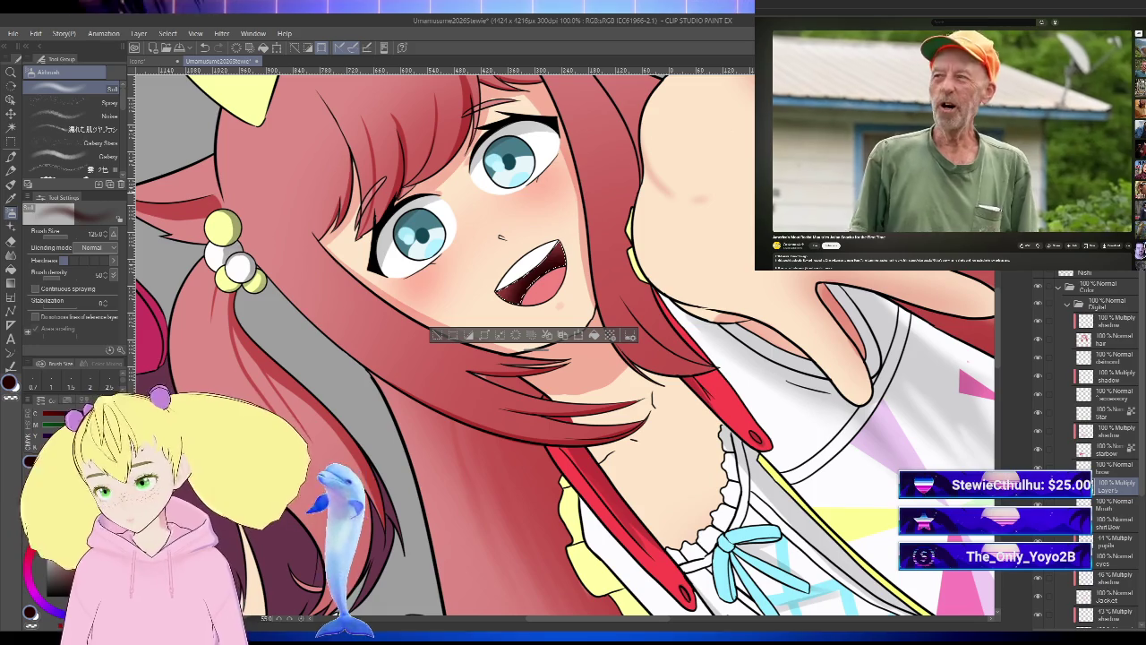
key(ctrl+d)
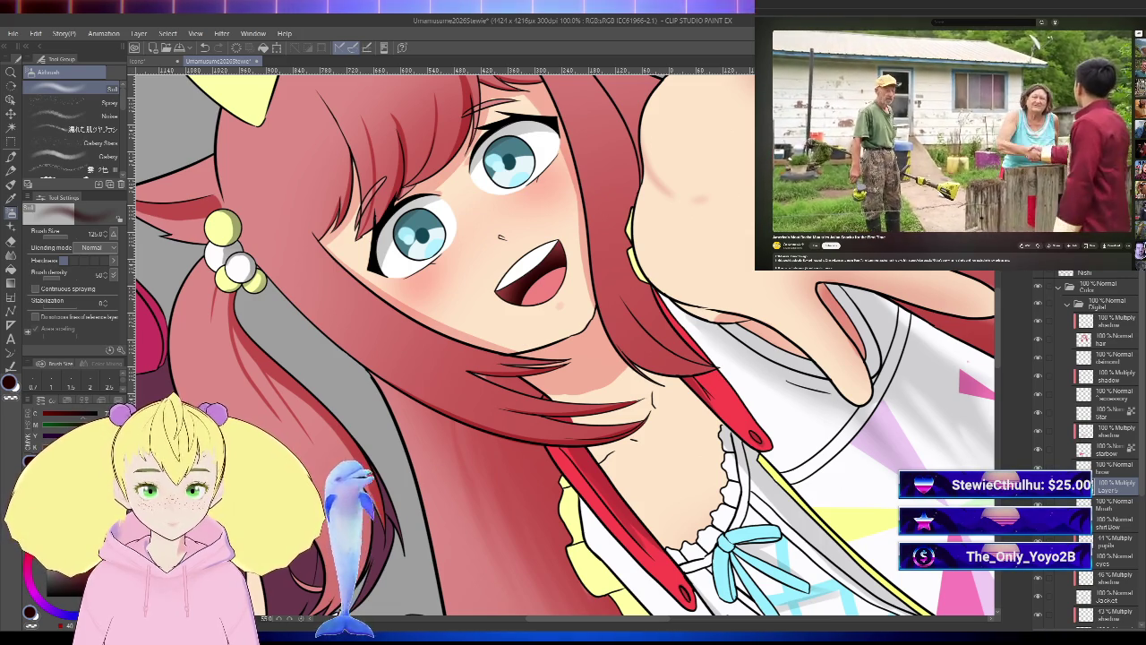
- Reset the canvas rotation to upright and recenter the view on the three girls
scroll(820, 381, down, 3)
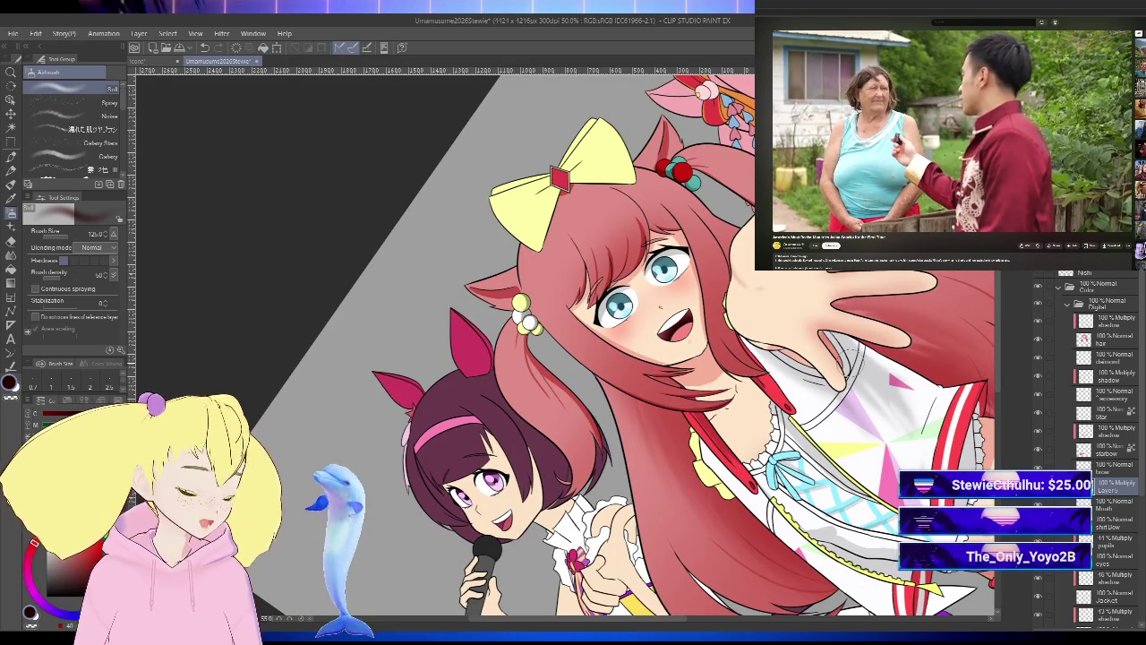
key(ctrl+at)
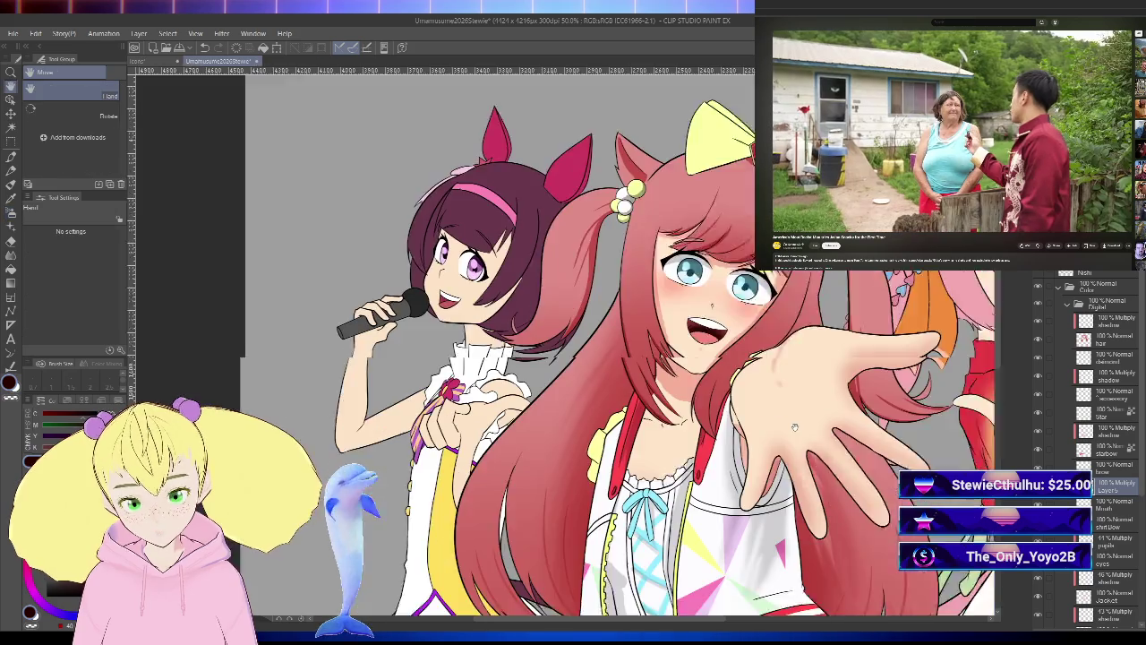
drag(743, 515, 725, 503)
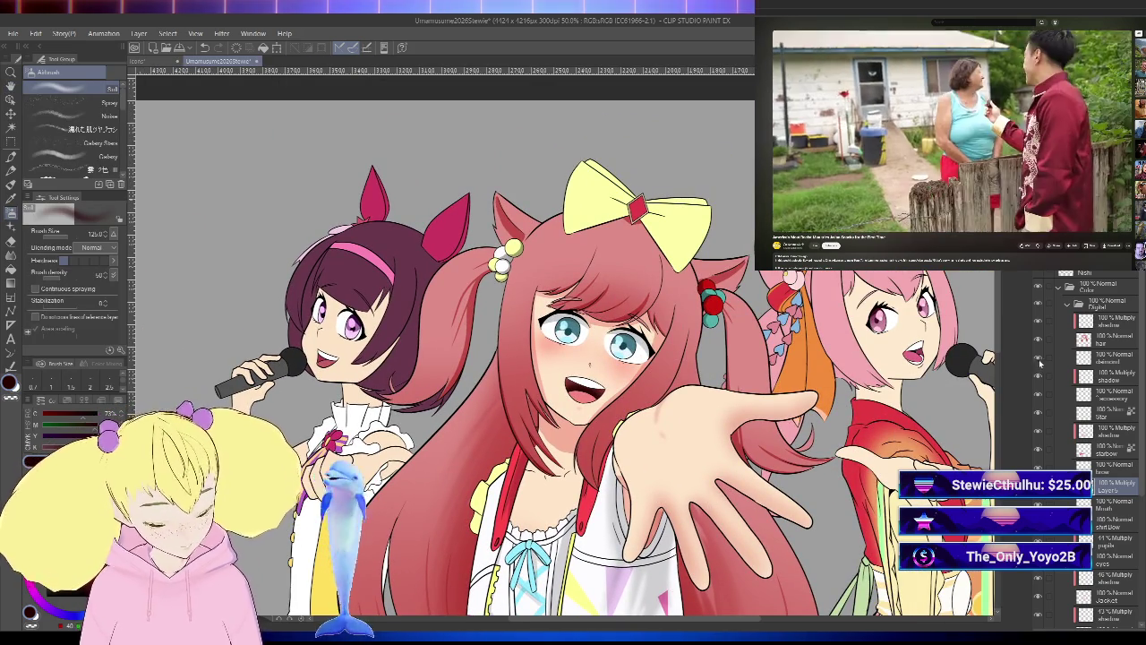
- Select the bow layer and add Layer 6 above it, set to Multiply
click(1119, 339)
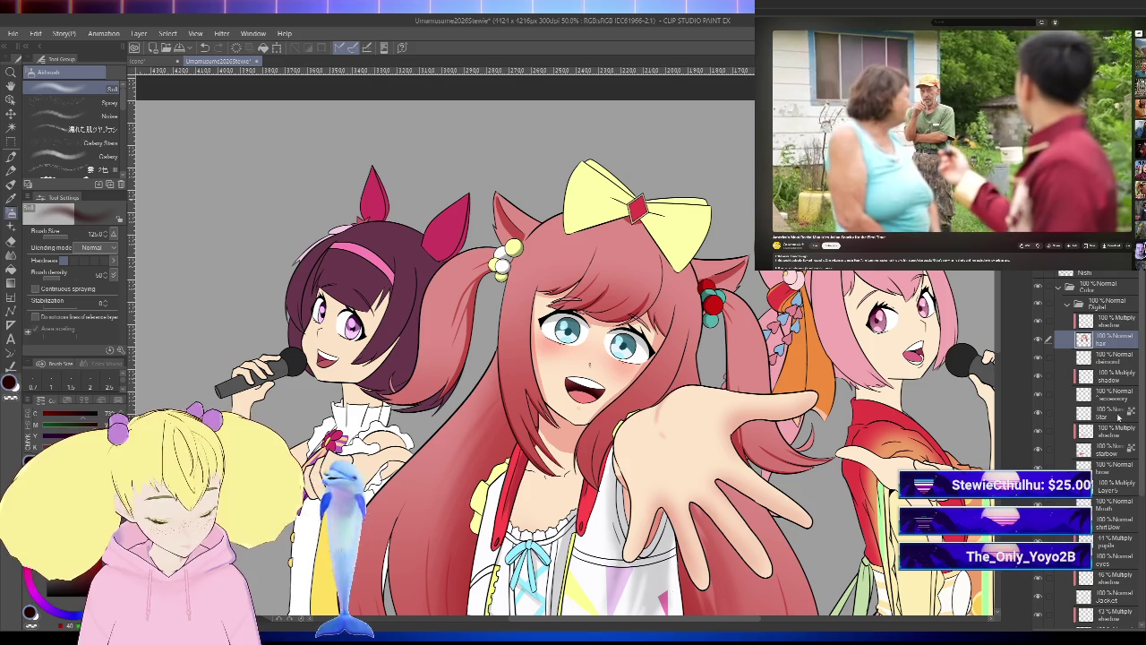
click(1098, 394)
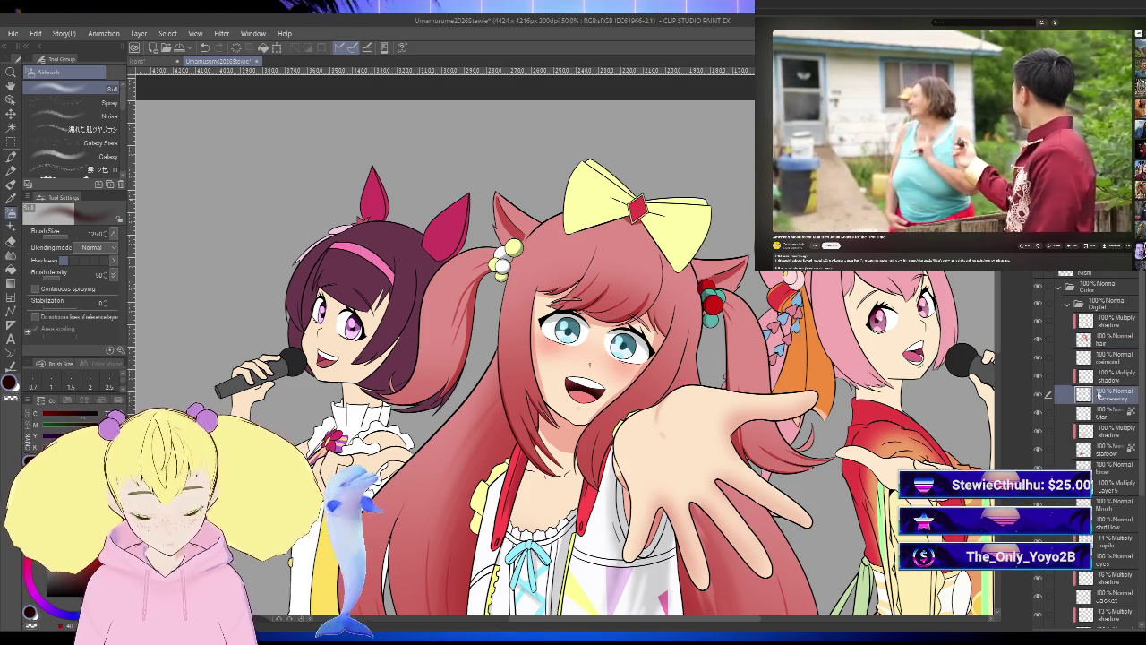
click(1107, 468)
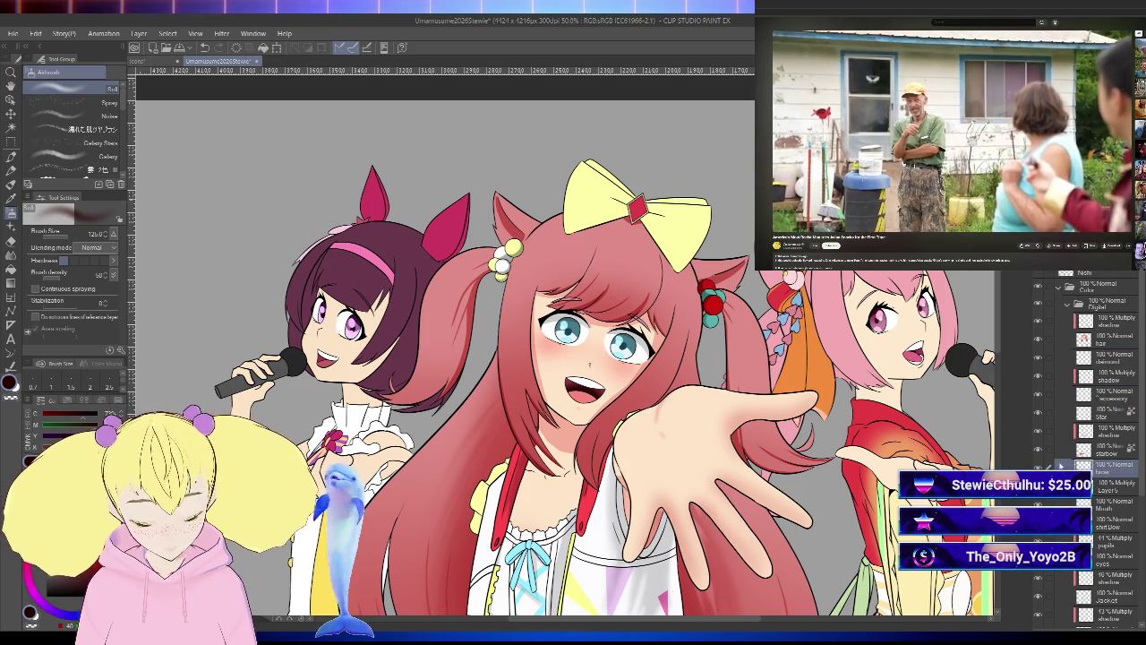
drag(1144, 434, 1136, 552)
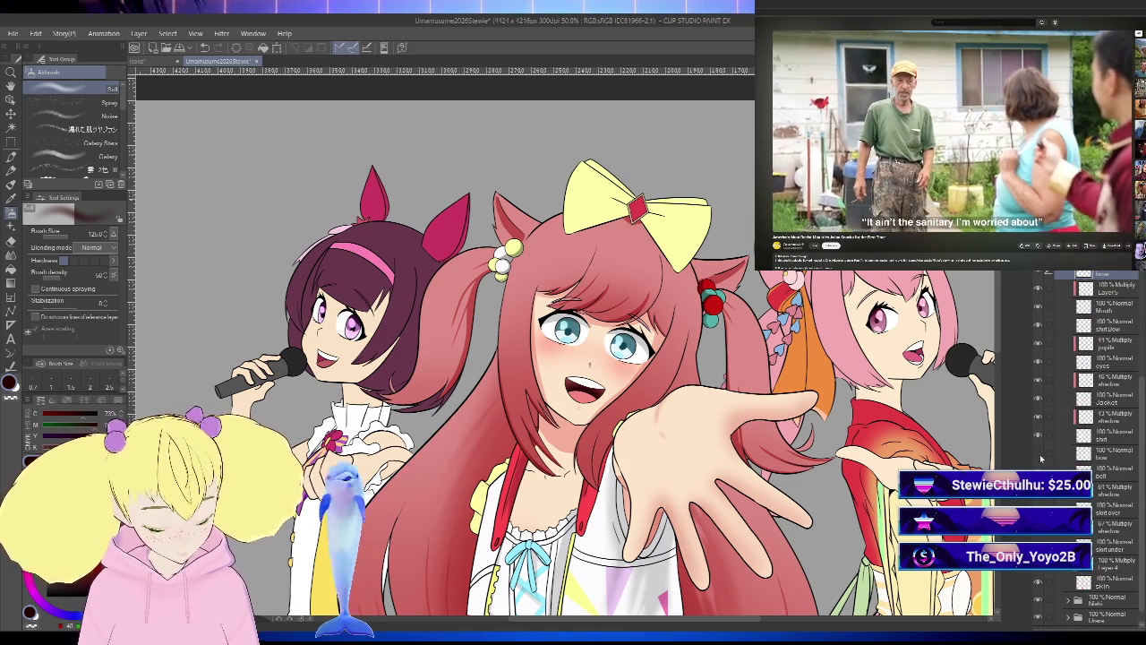
click(1057, 453)
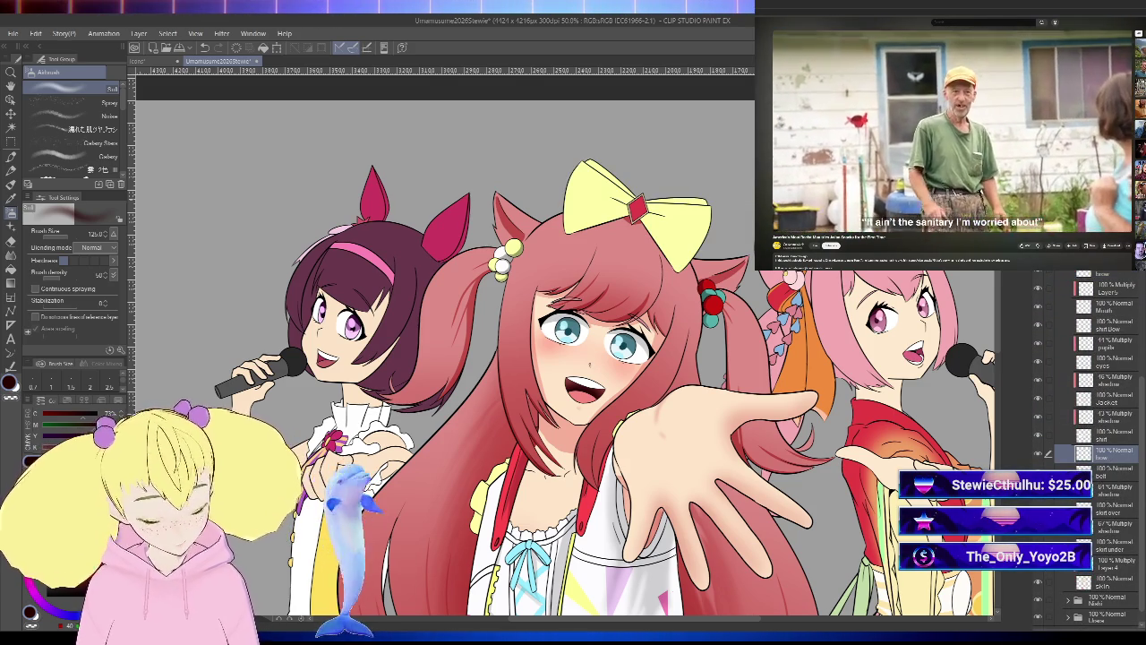
key(ctrl+shift+n)
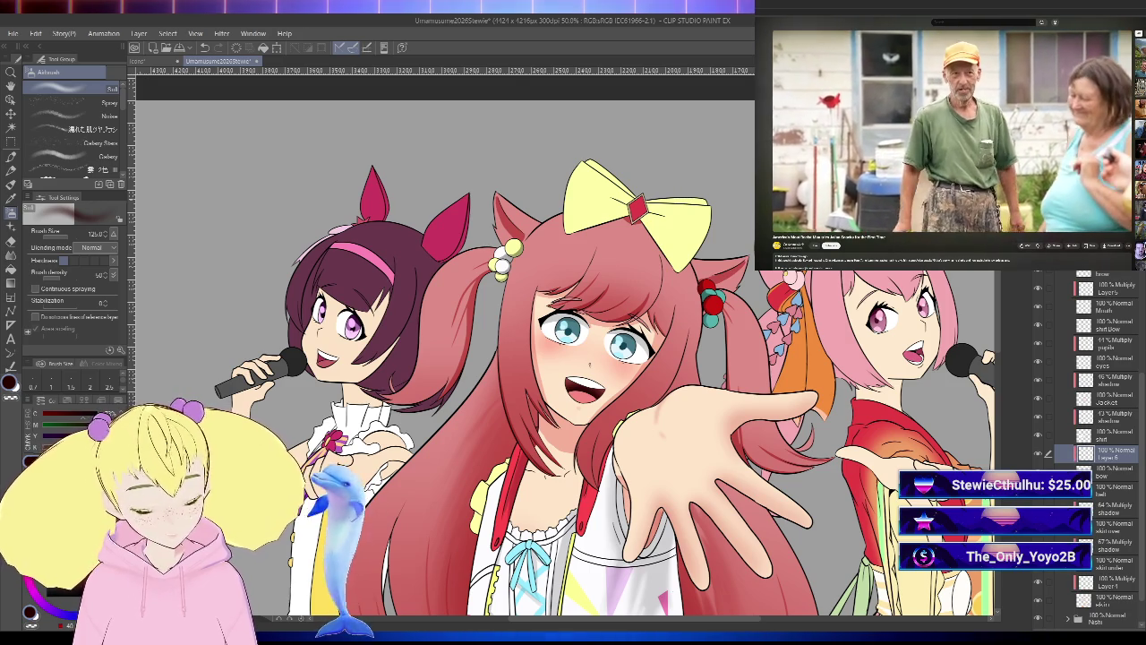
scroll(660, 254, up, 1)
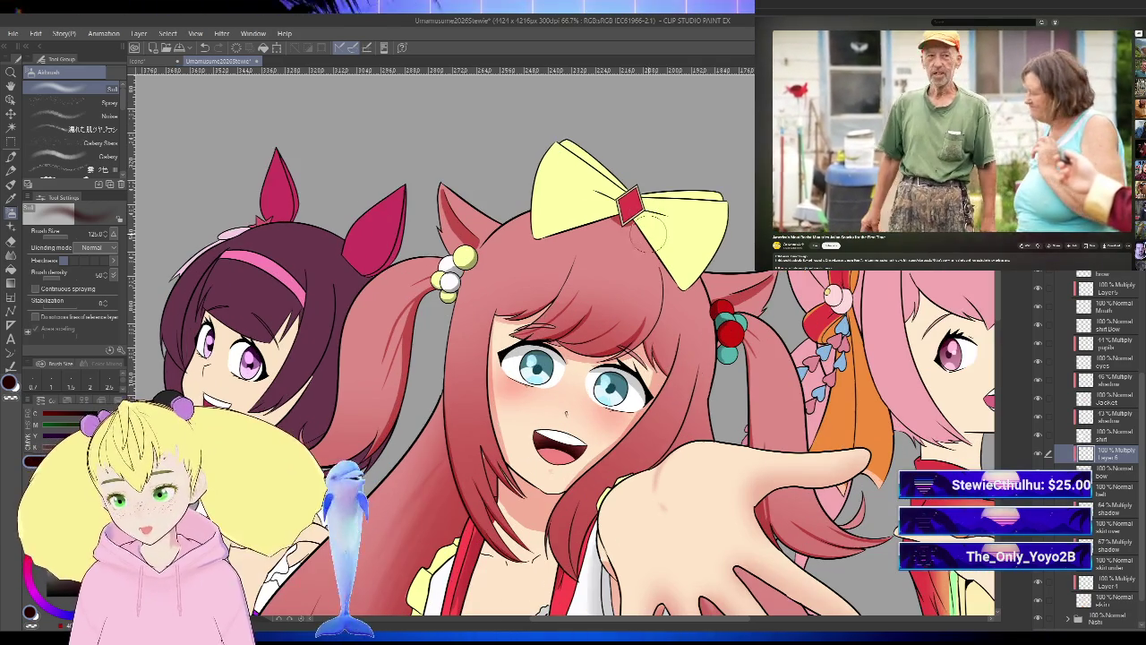
- With the thick oil brush, shade yellow-green around the bow's red diamond and along its edges
scroll(660, 258, up, 1)
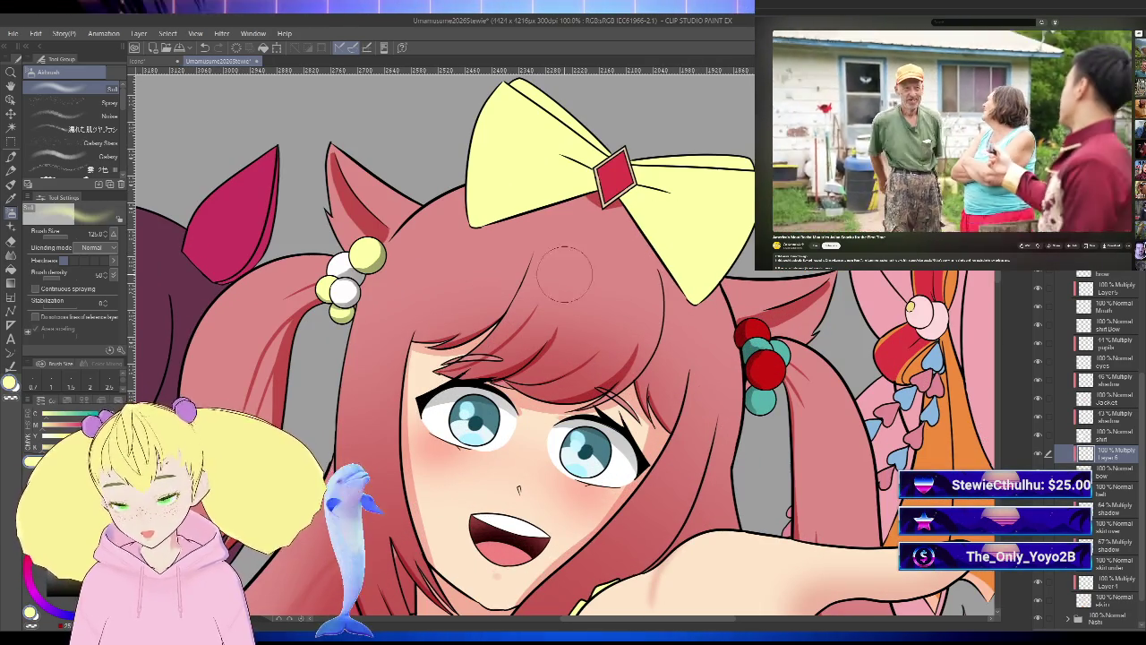
key(b)
scroll(517, 489, up, 2)
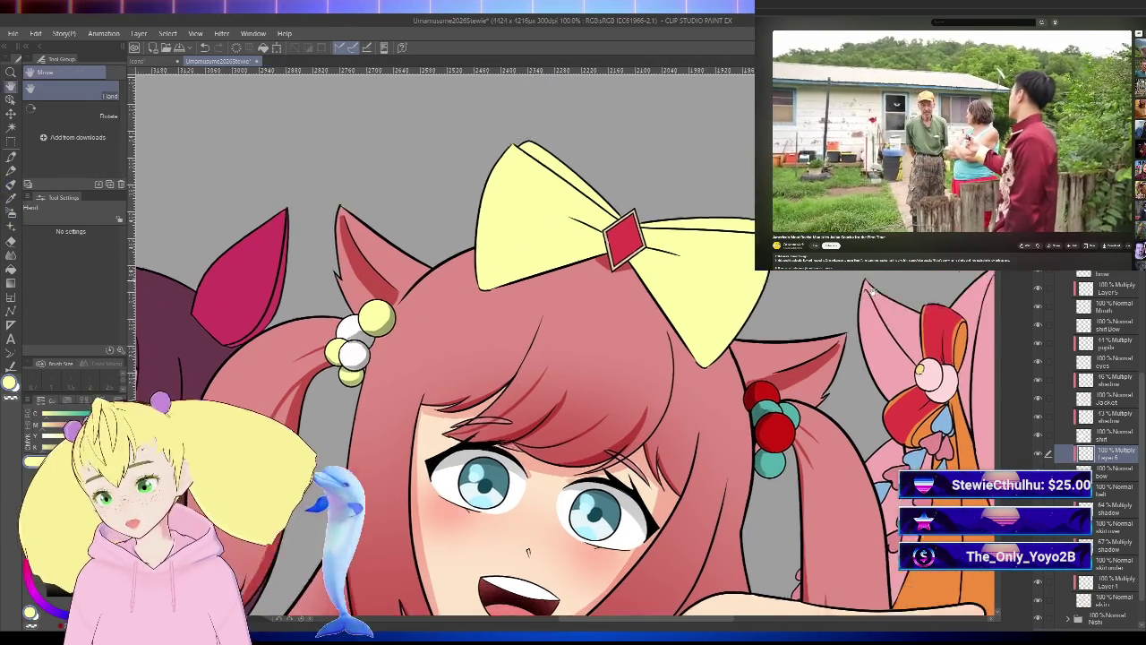
drag(583, 429, 631, 394)
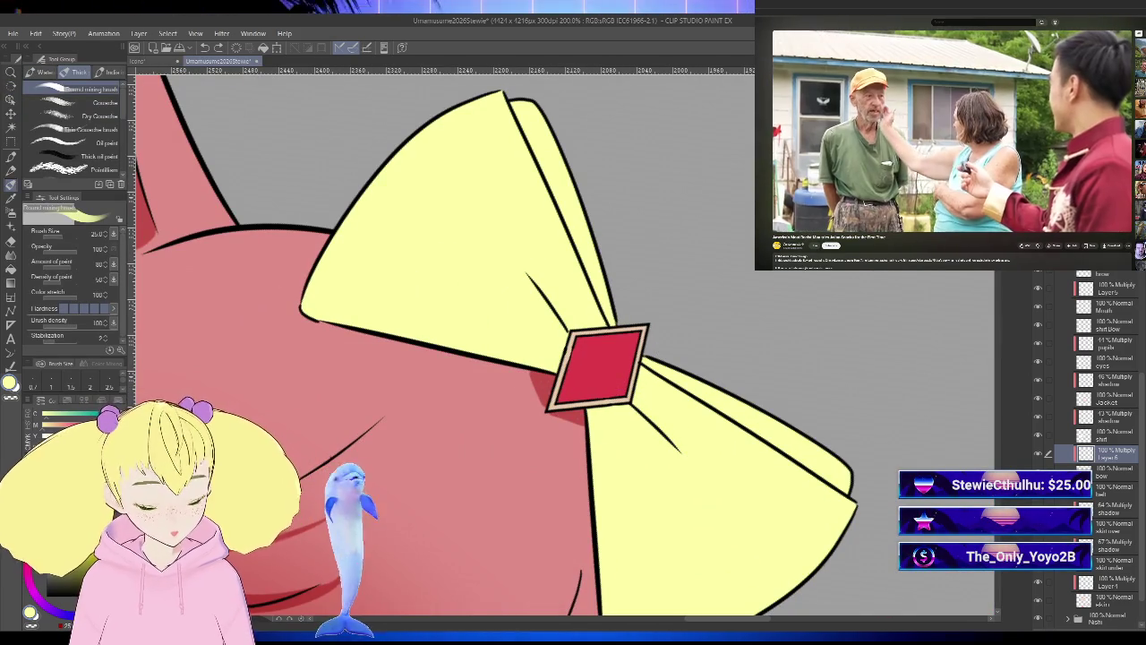
scroll(599, 397, down, 2)
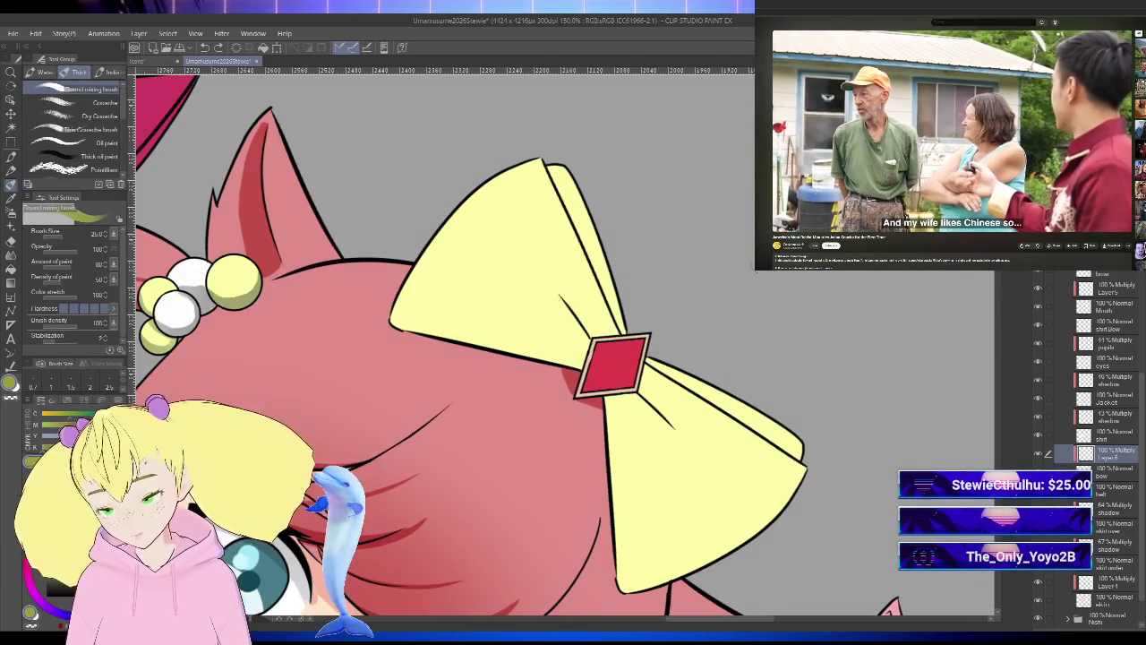
drag(645, 376, 598, 396)
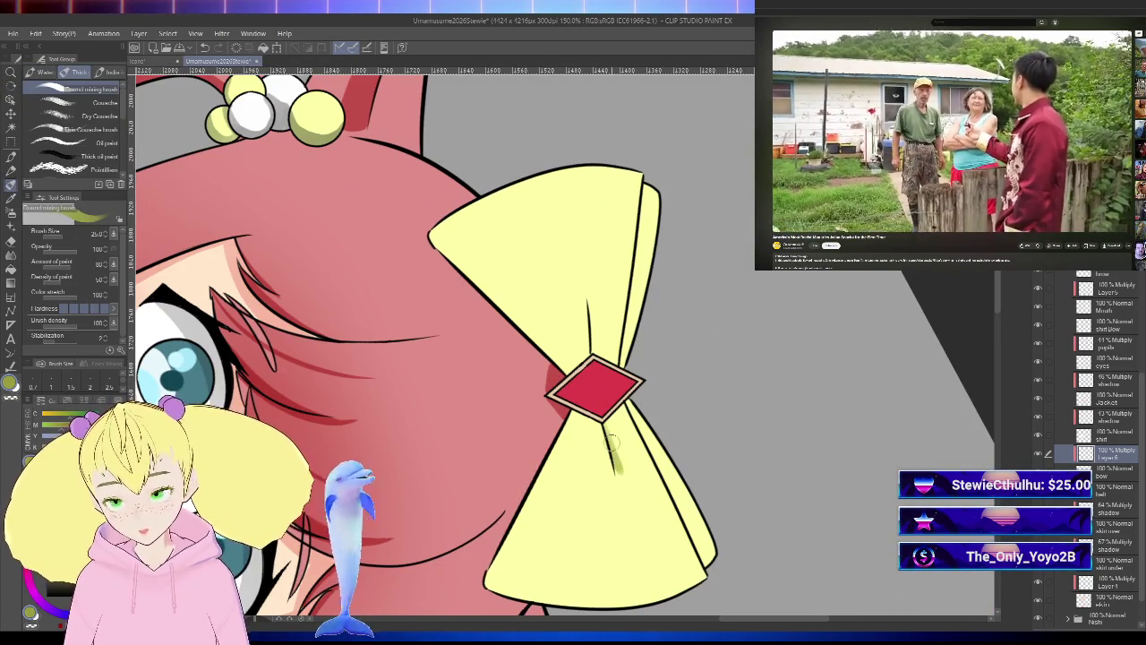
drag(615, 421, 624, 461)
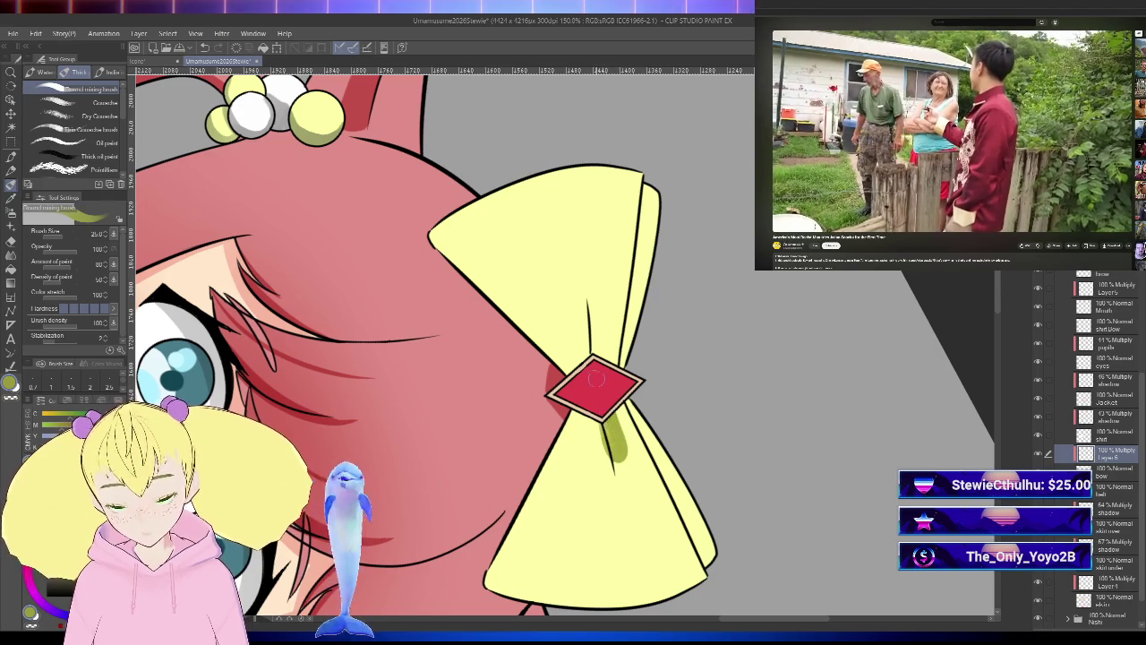
drag(595, 321, 602, 368)
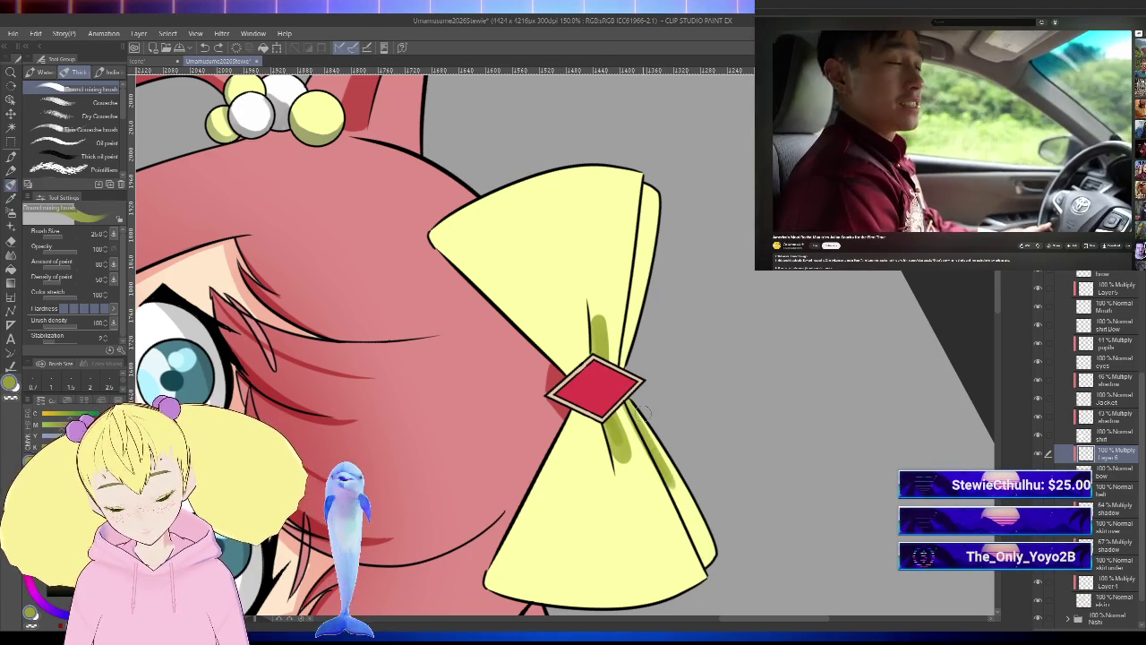
drag(648, 420, 717, 586)
drag(647, 345, 648, 188)
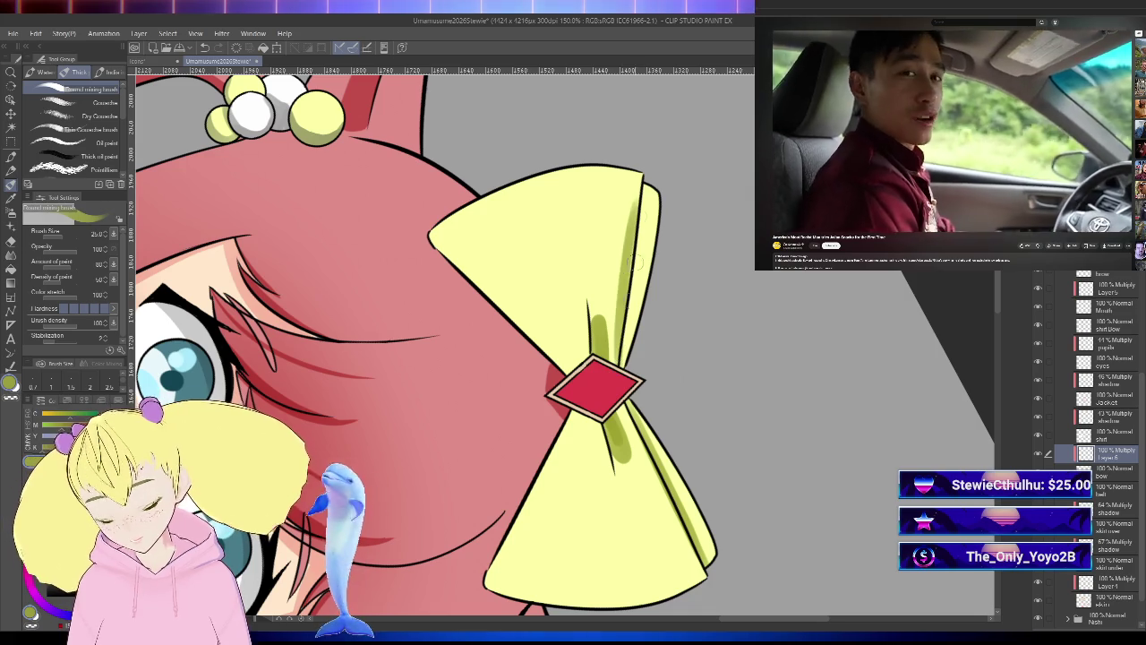
drag(602, 309, 605, 260)
- Paint thin diagonal streaks on the bow's upper-left wing with a smaller brush
key(bracketleft)
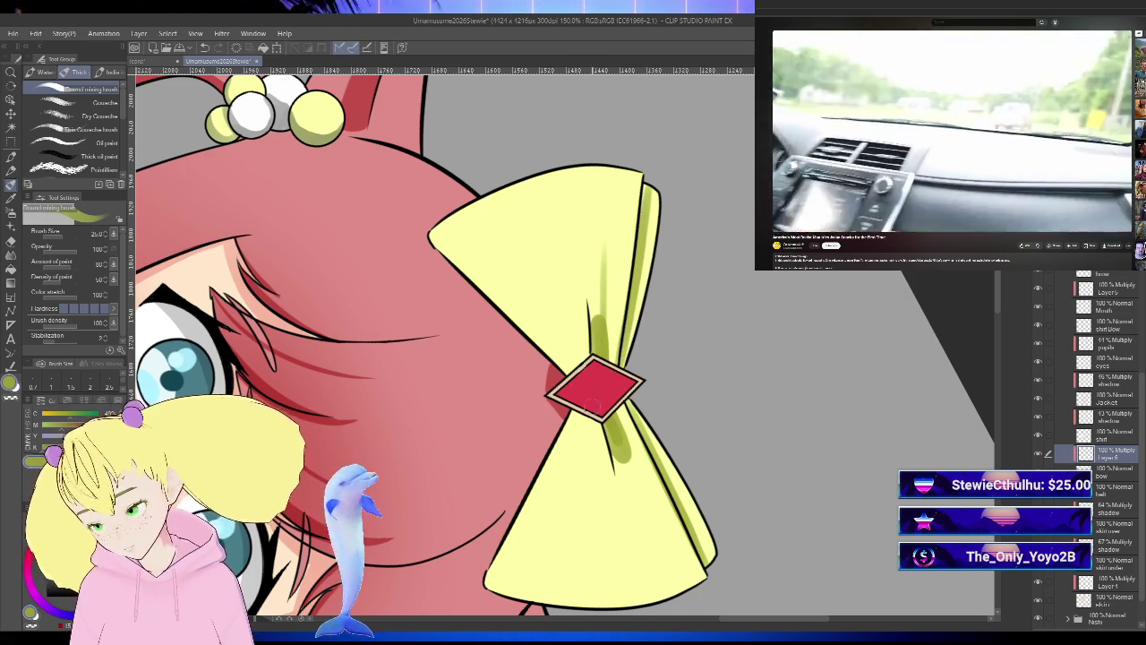
drag(587, 324, 537, 260)
key(bracketleft)
drag(504, 206, 538, 260)
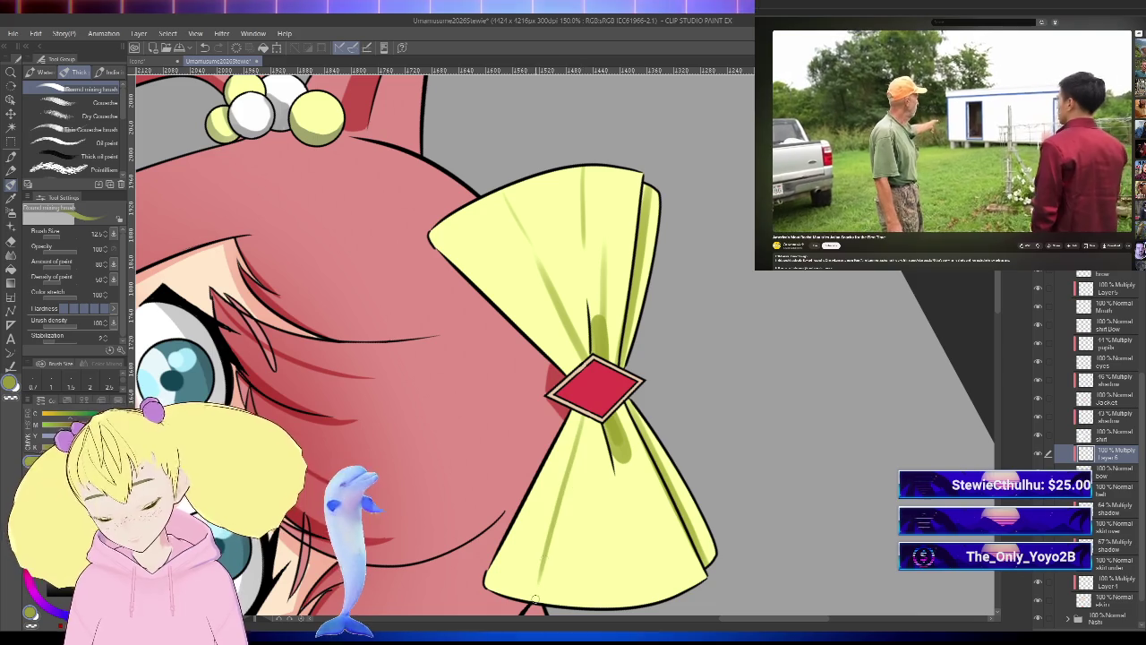
drag(584, 414, 537, 586)
key(ctrl+z)
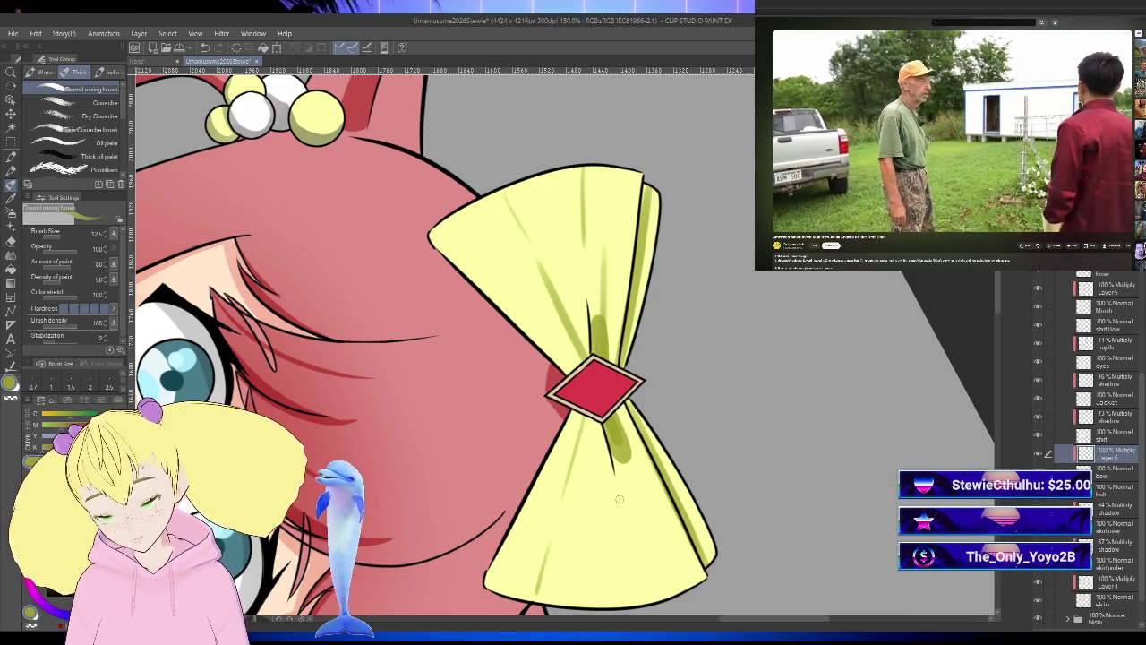
scroll(554, 529, down, 1)
drag(711, 489, 733, 425)
key(b)
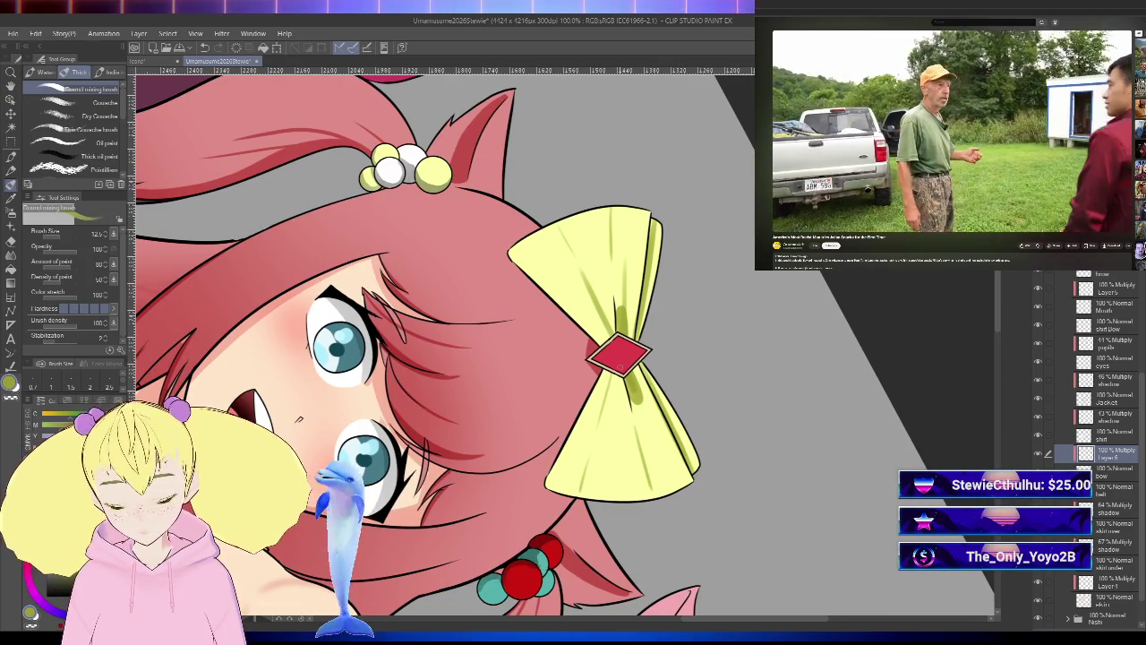
scroll(649, 351, down, 3)
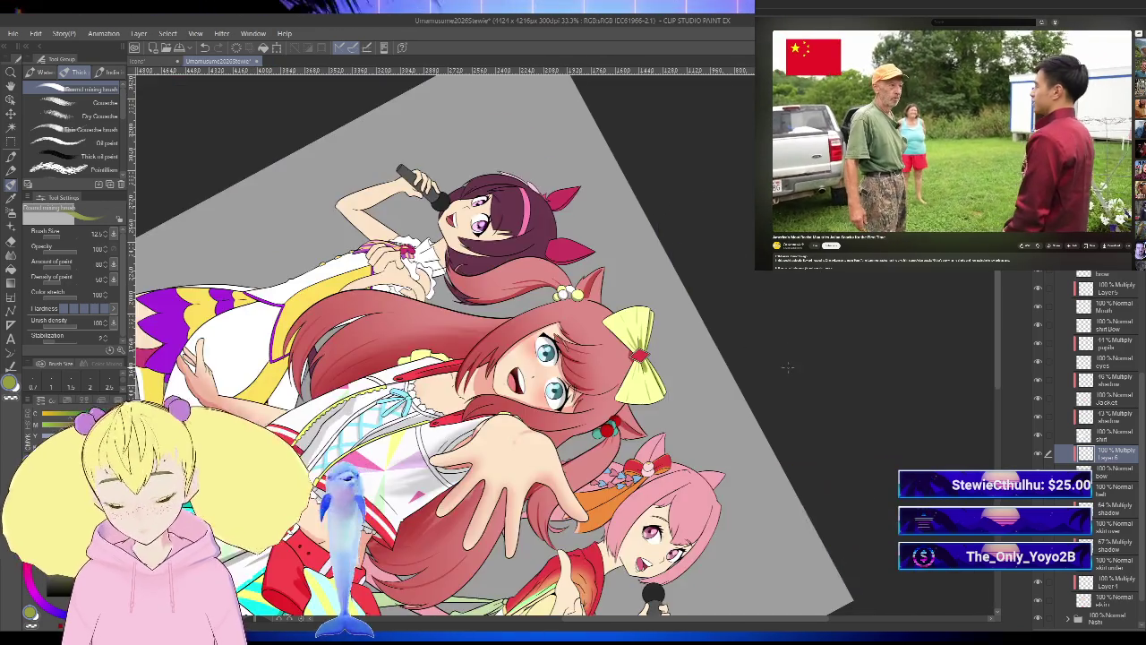
- Reset the canvas rotation and zoom in, centering the view on the bow and face
key(ctrl+at)
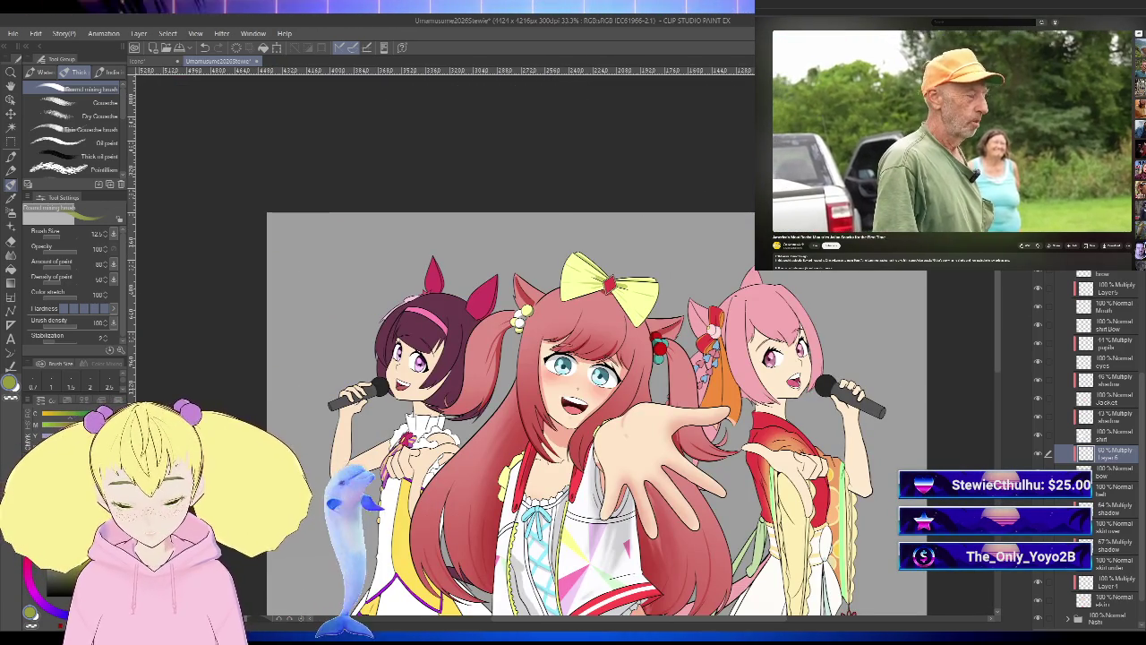
scroll(609, 287, up, 1)
scroll(609, 287, up, 1)
scroll(609, 287, up, 1)
scroll(609, 286, up, 1)
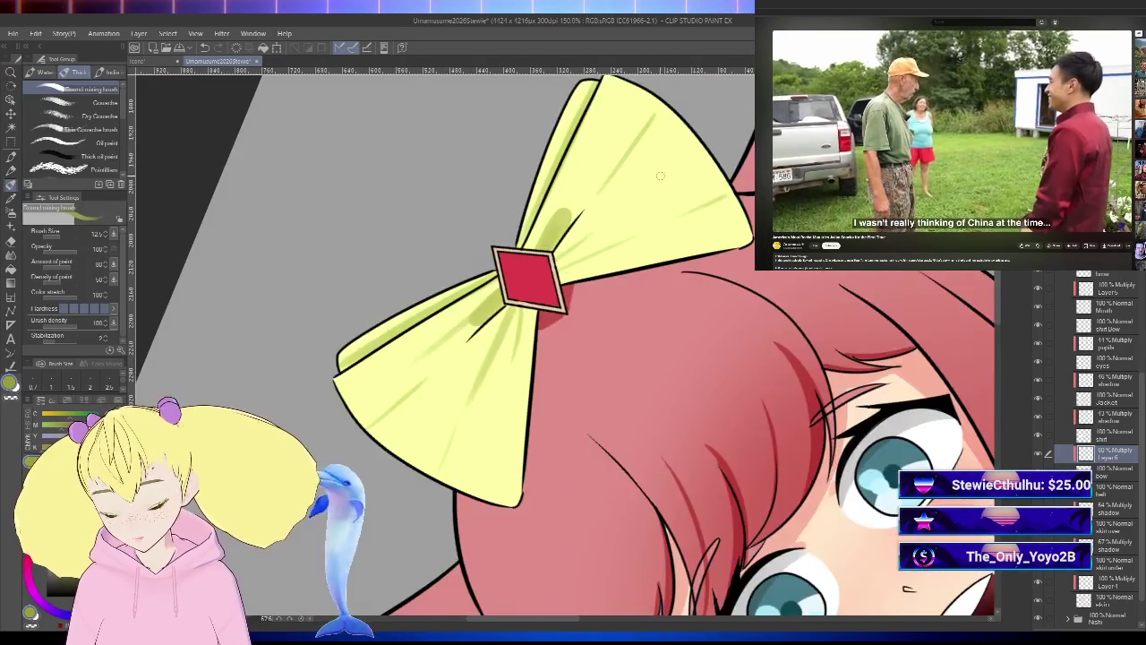
scroll(644, 180, down, 2)
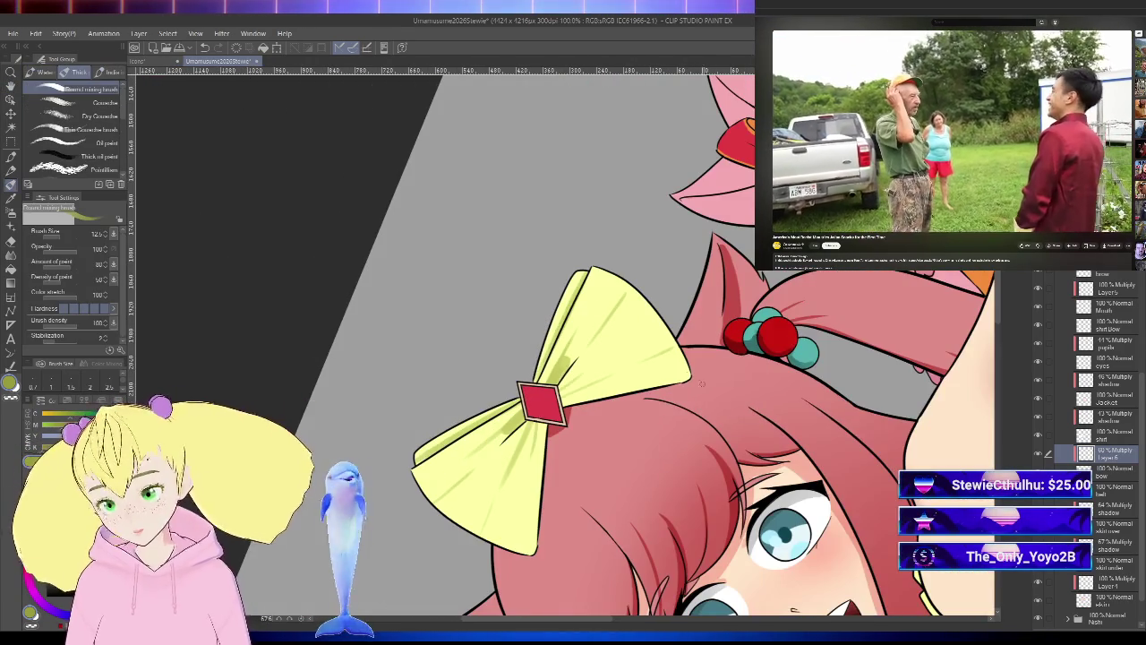
drag(598, 539, 694, 516)
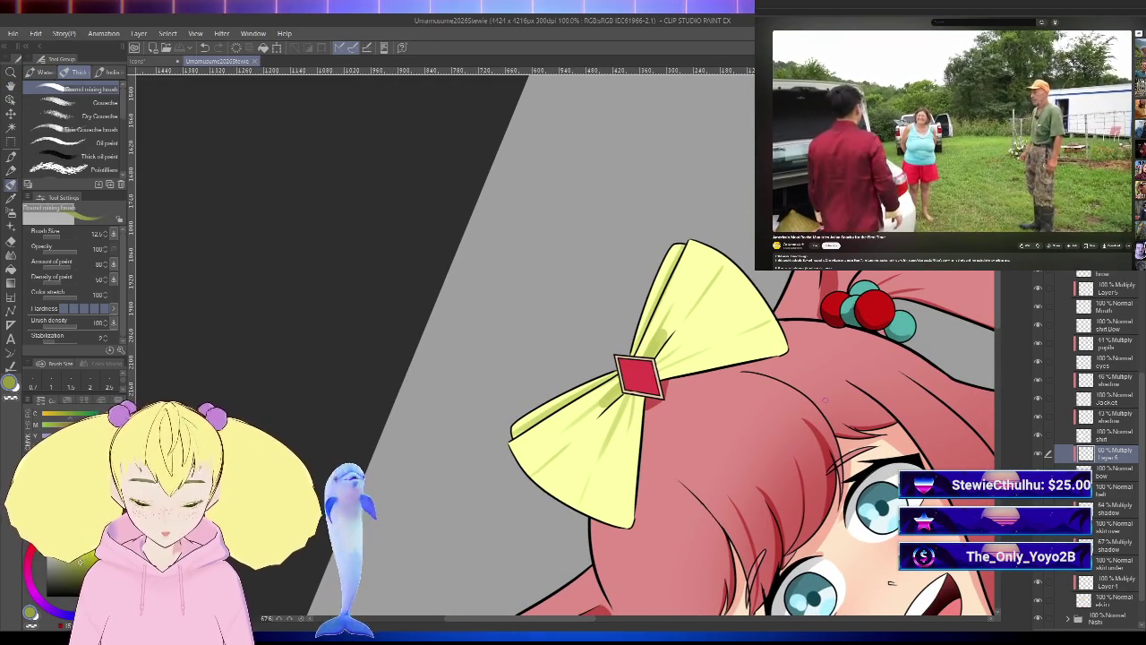
drag(826, 400, 769, 393)
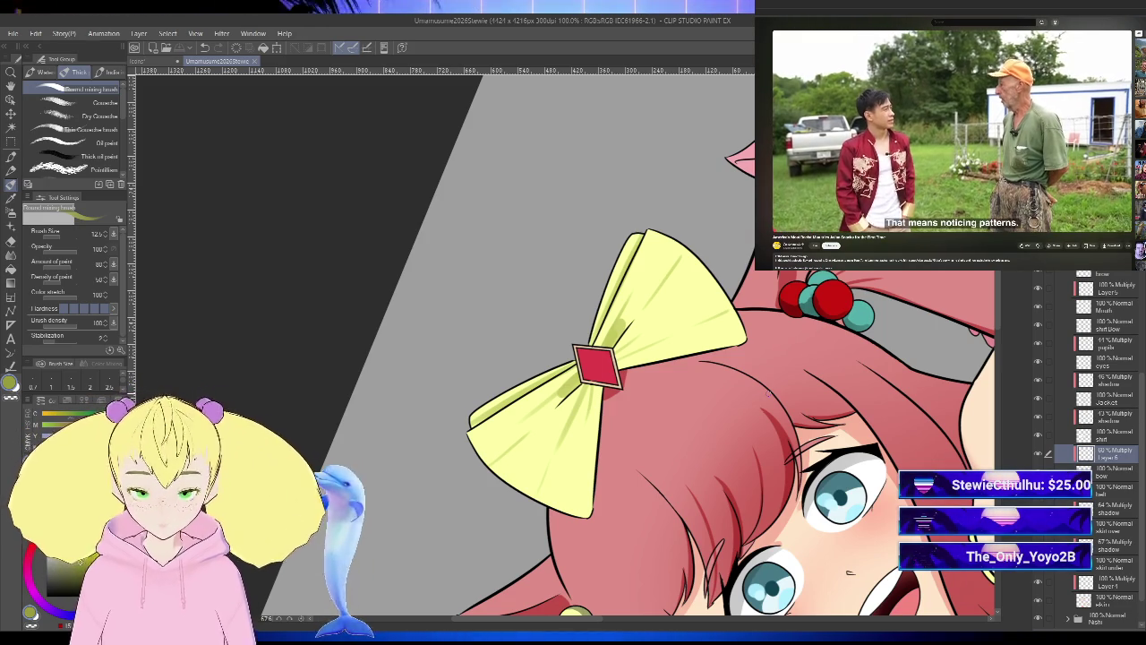
- Paint darker green streaks radiating from beneath the red gem across the bow's wings
scroll(584, 423, up, 2)
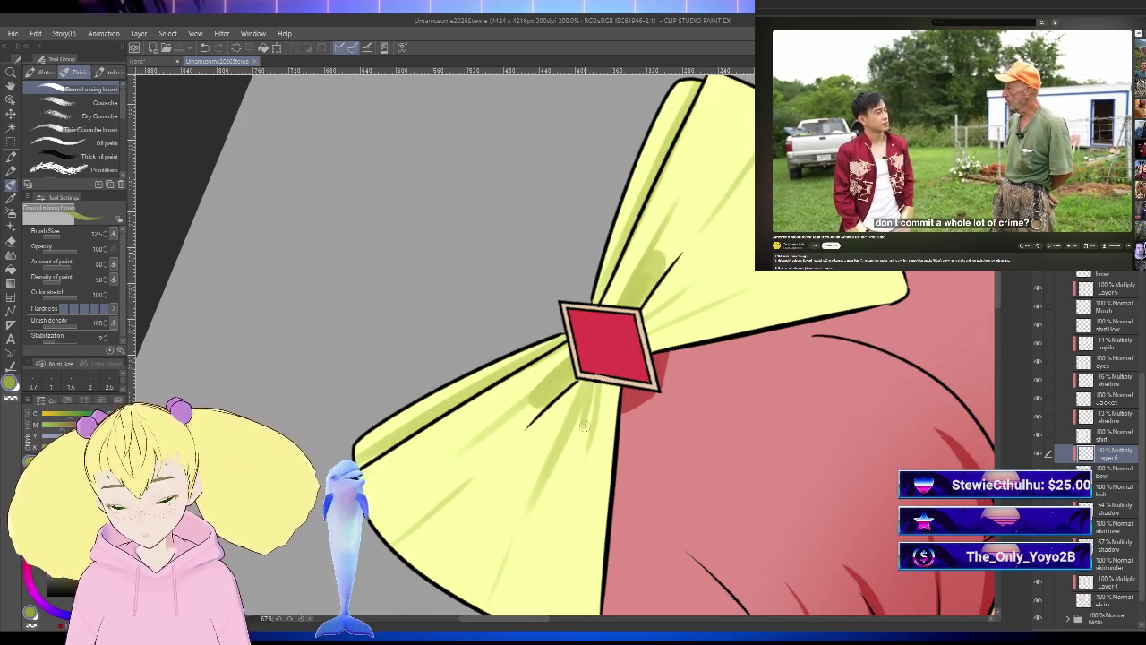
drag(575, 383, 567, 419)
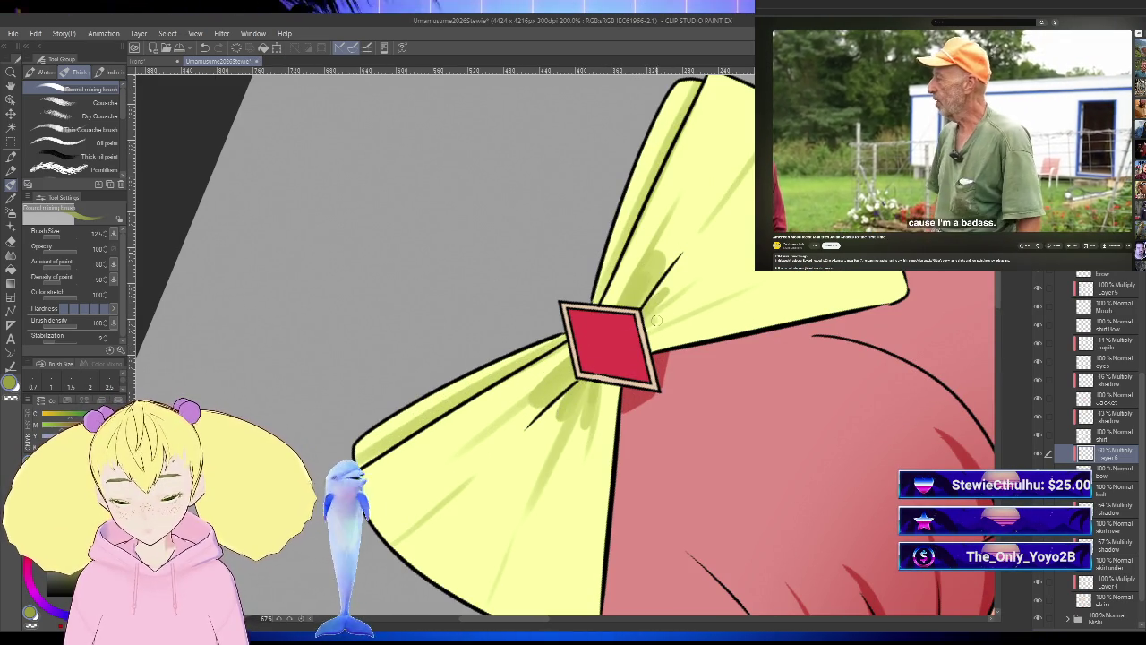
scroll(681, 298, down, 1)
scroll(667, 309, up, 2)
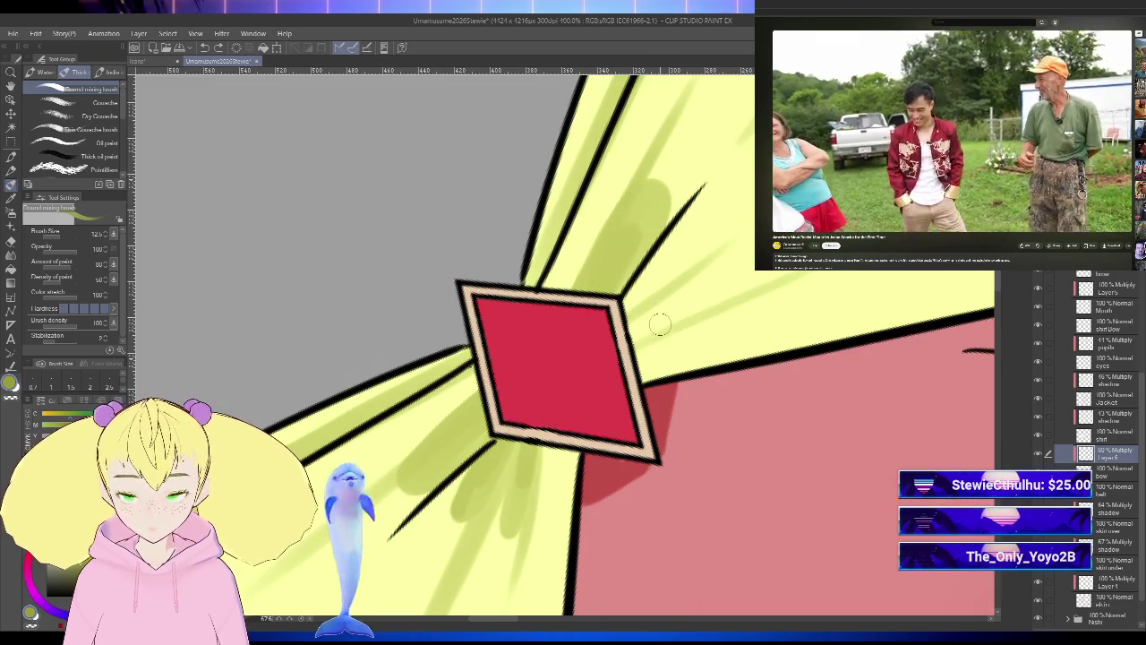
scroll(658, 320, down, 1)
scroll(657, 319, down, 3)
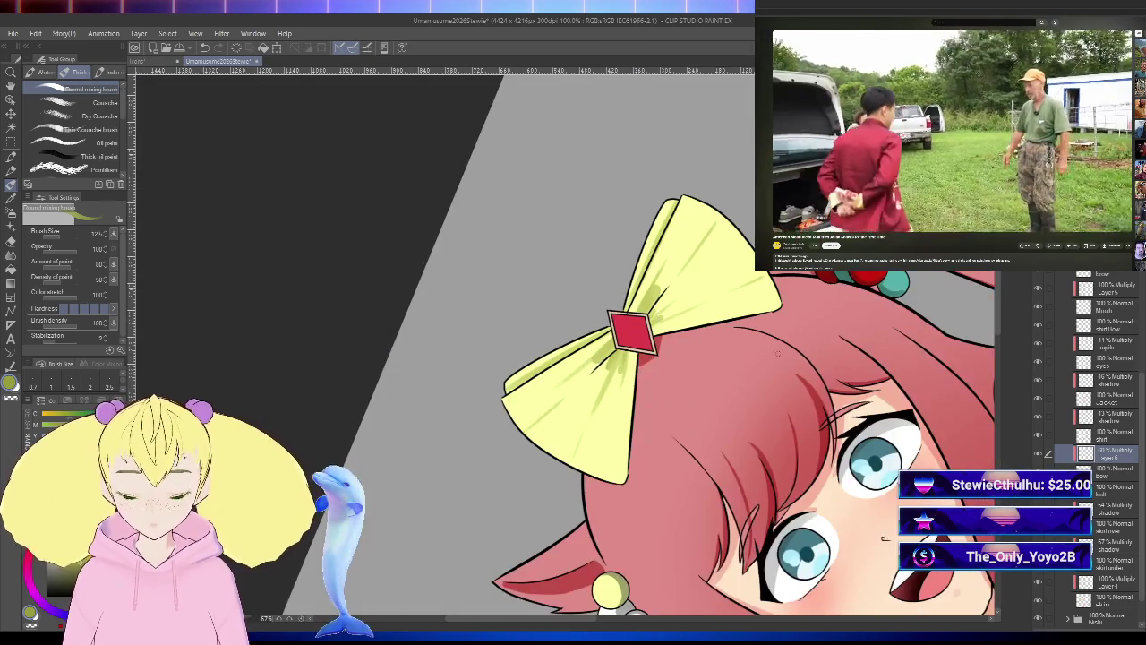
scroll(679, 414, up, 1)
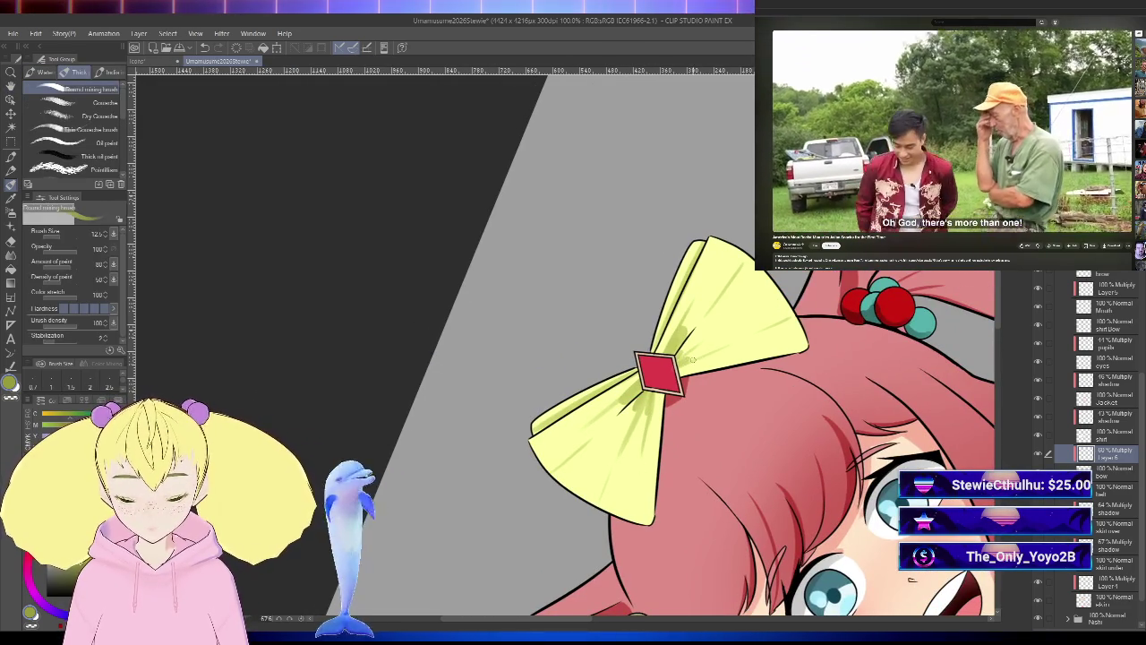
scroll(864, 287, down, 2)
scroll(869, 294, up, 4)
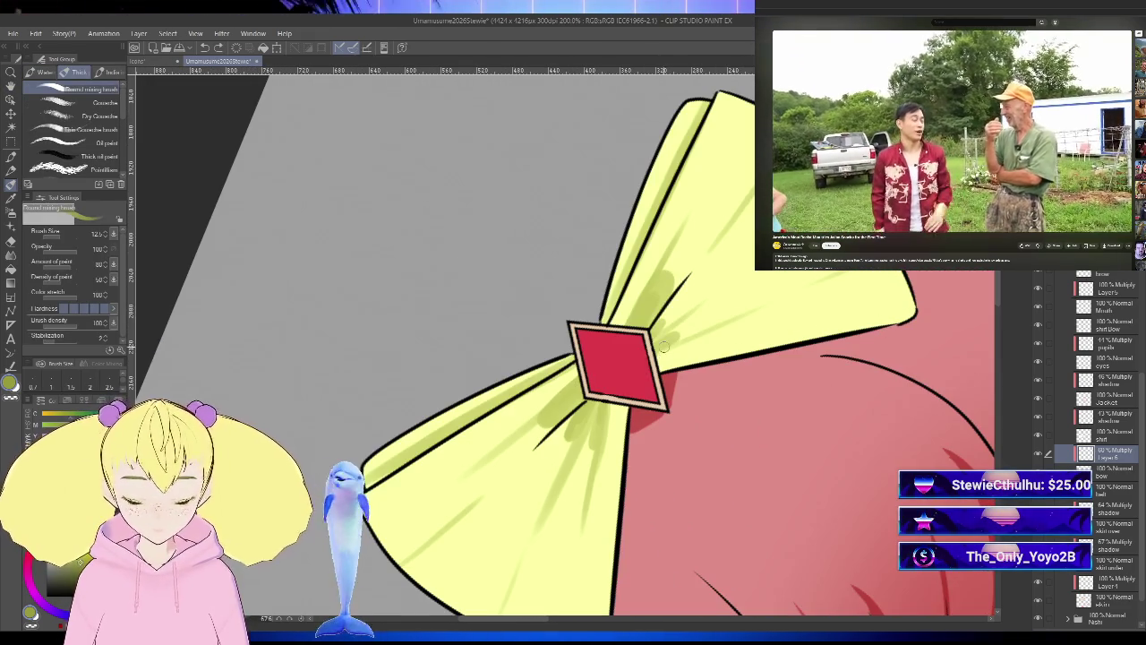
scroll(869, 294, down, 1)
scroll(882, 309, down, 2)
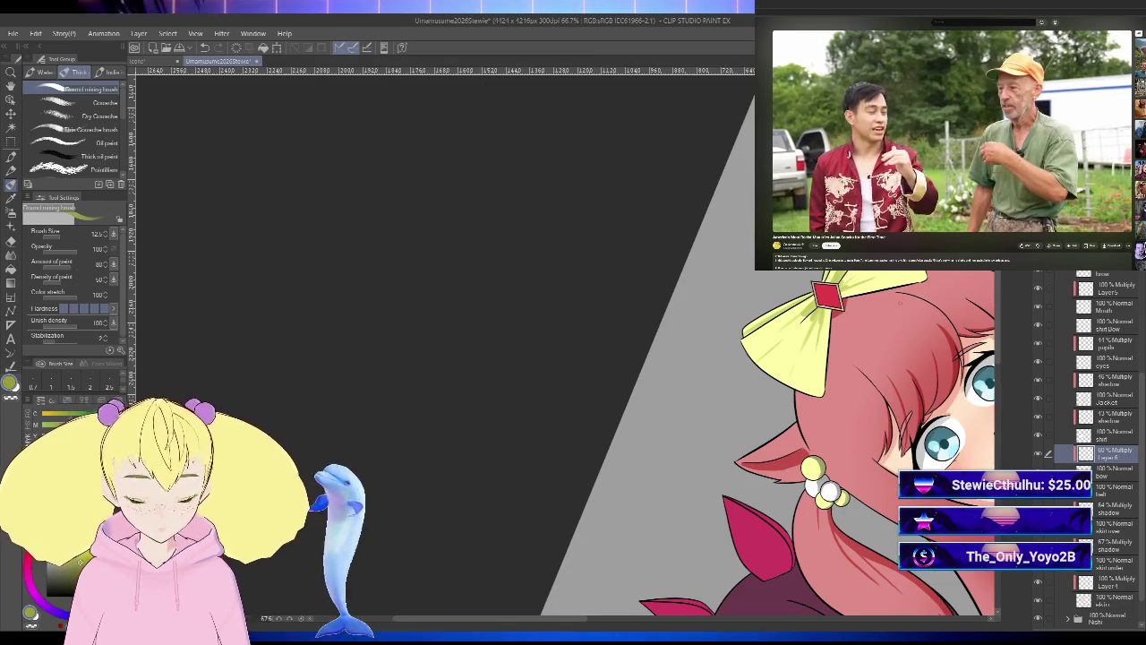
key(j)
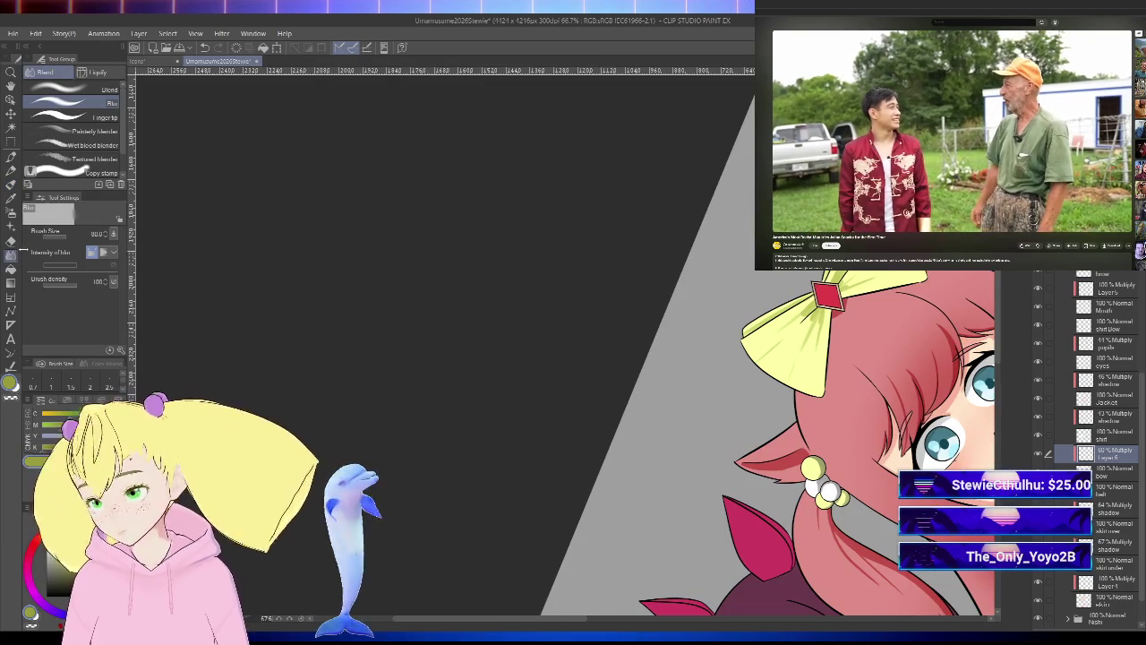
scroll(812, 327, up, 3)
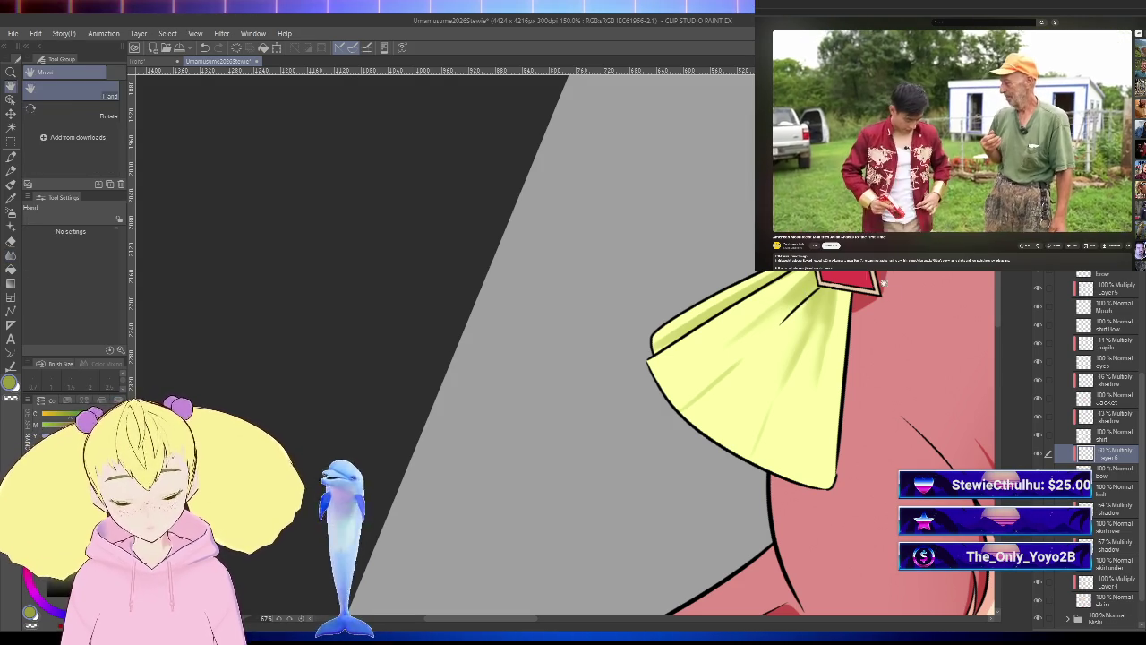
drag(538, 358, 463, 426)
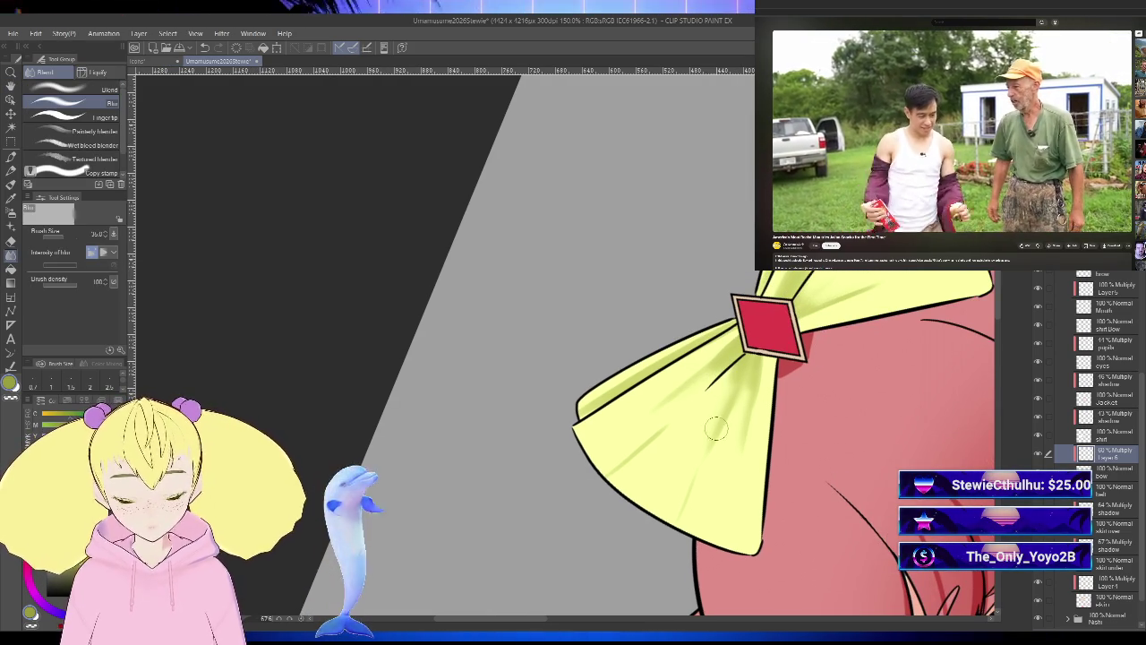
scroll(802, 331, down, 2)
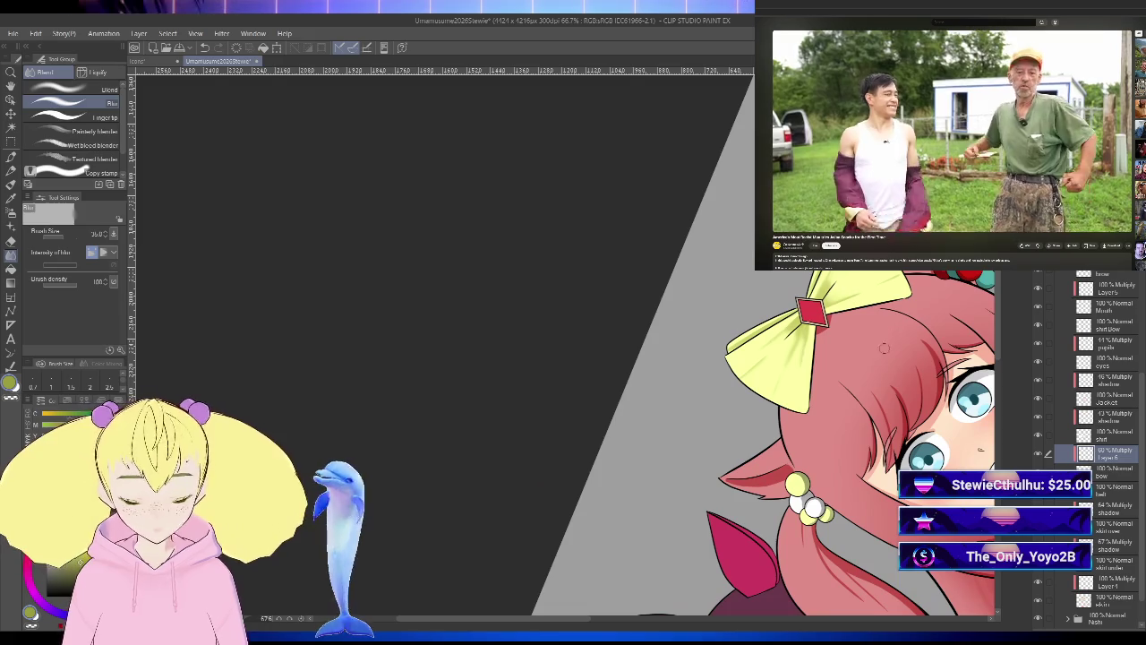
scroll(810, 403, down, 2)
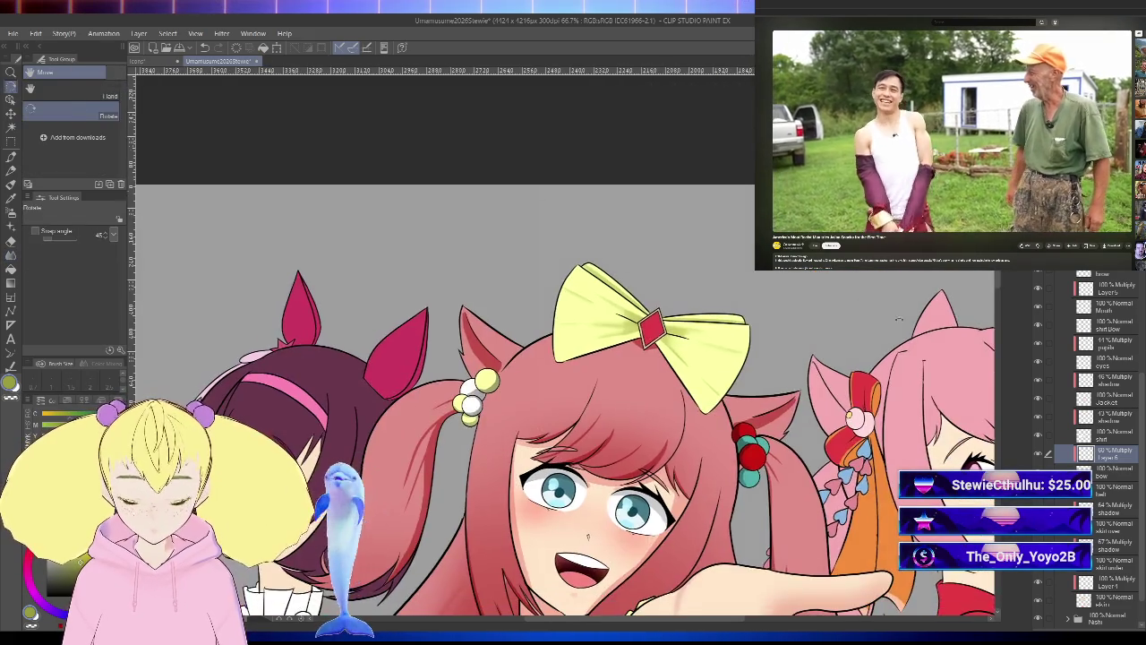
scroll(820, 481, down, 5)
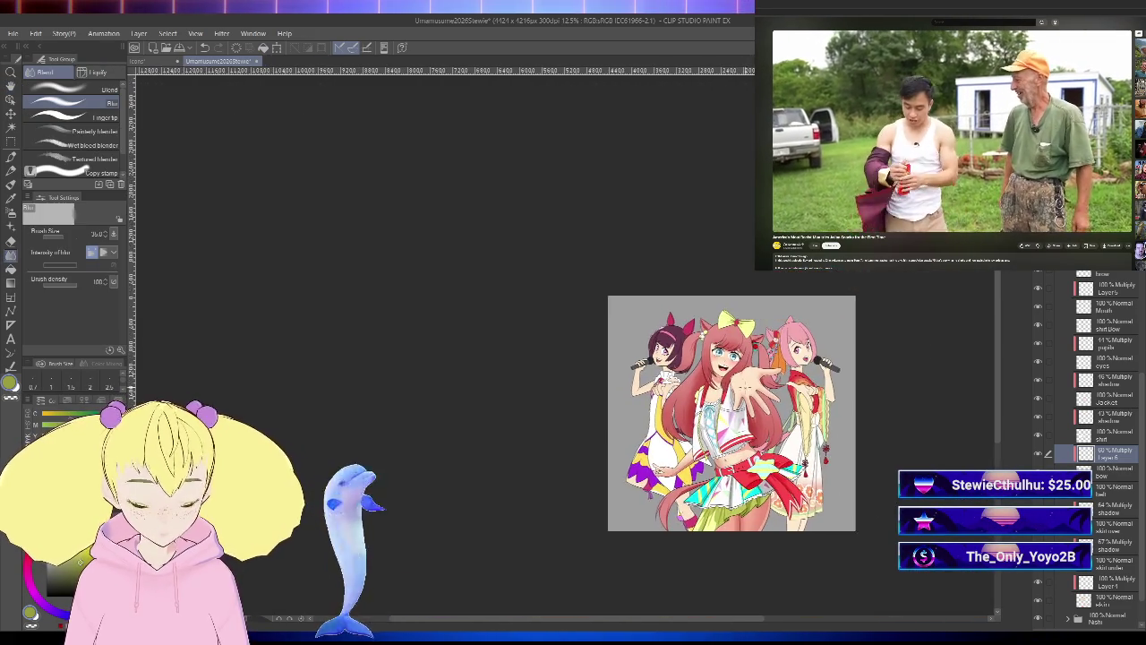
- Zoom from 12.5% to 33.3% onto the dark-haired girl and the central girl's face and hand
scroll(733, 380, up, 3)
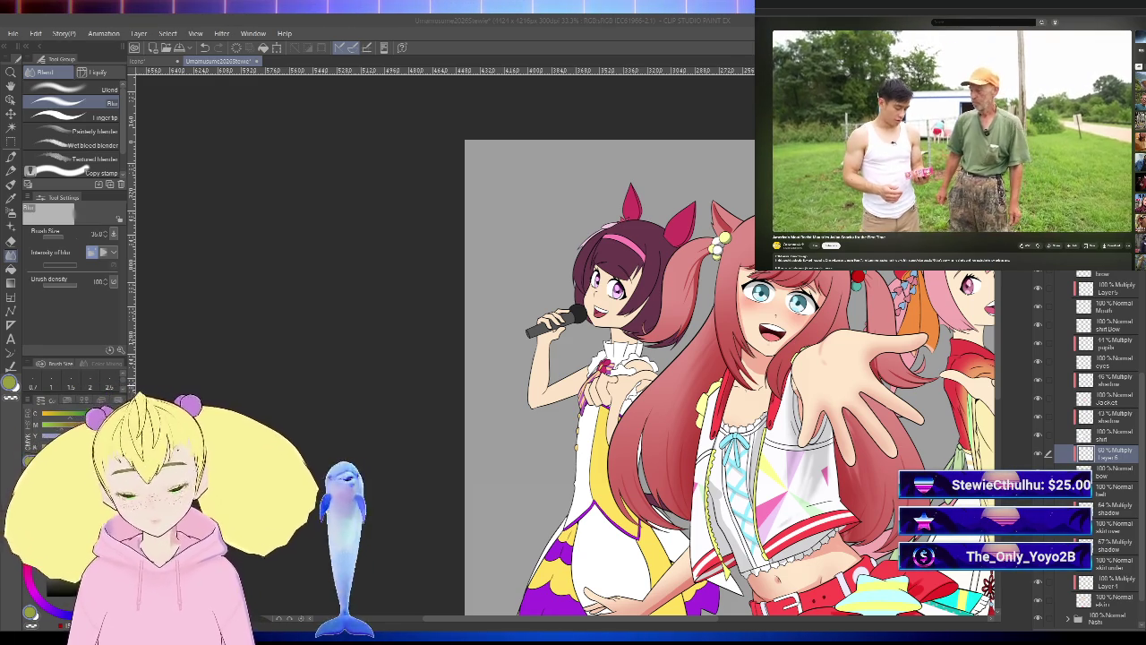
scroll(876, 407, up, 2)
- Mirror the canvas horizontally and frame the central girl's face and reaching hand at 50%
mouse_move(947, 568)
mouse_down()
mouse_move(876, 408)
mouse_move(851, 409)
mouse_up()
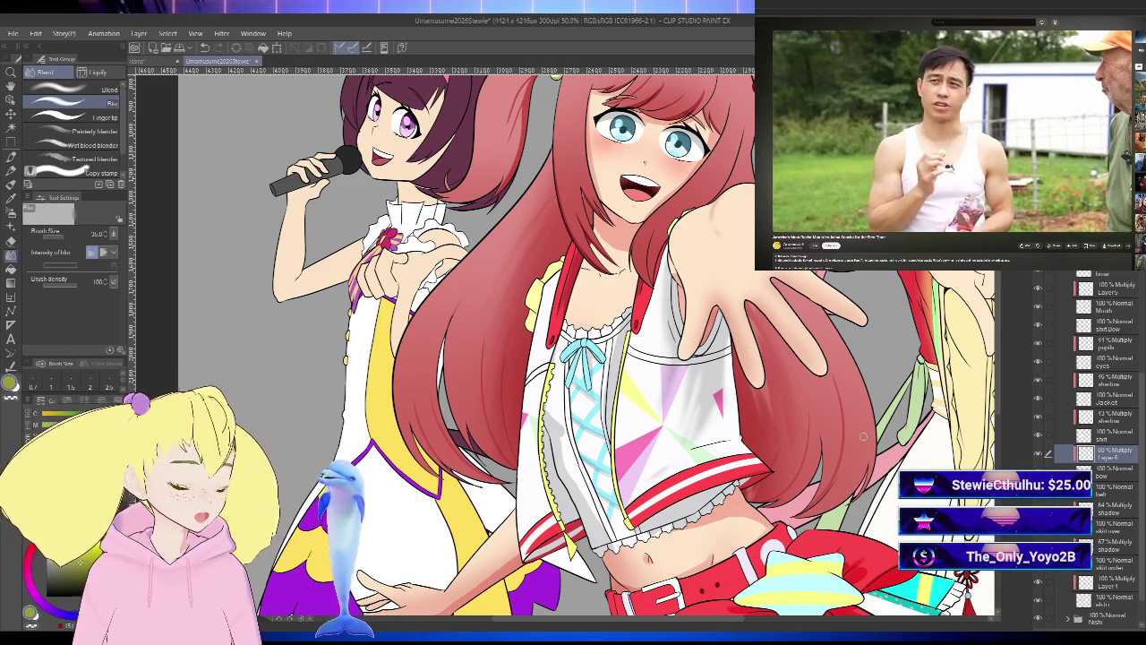
scroll(862, 436, down, 1)
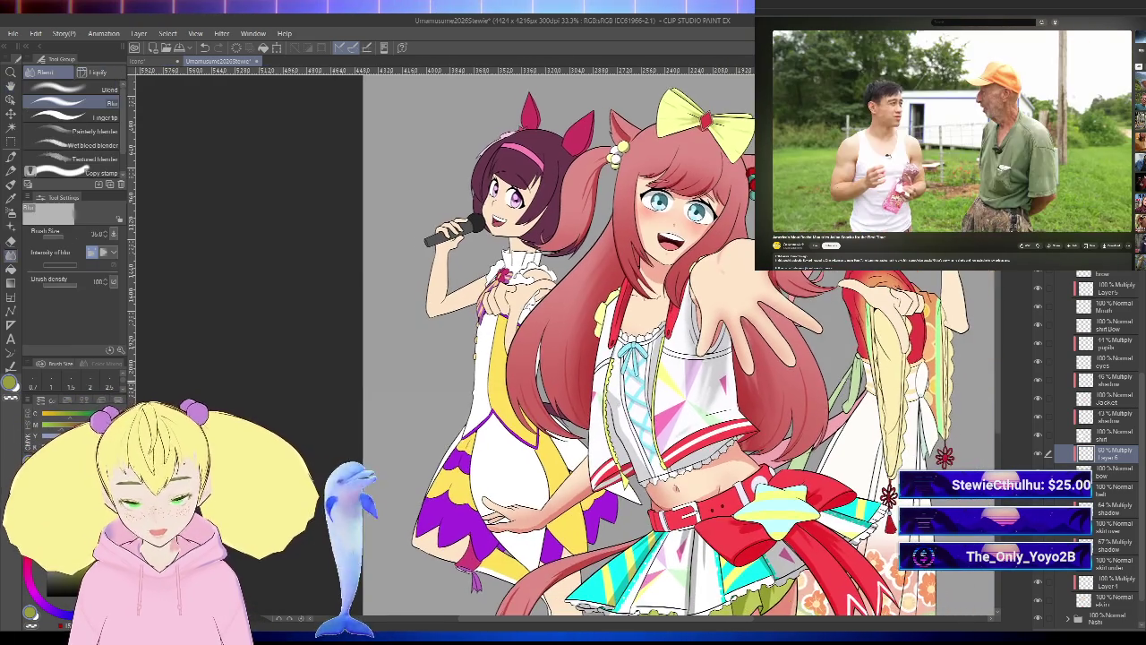
key(h)
drag(859, 379, 1097, 448)
scroll(887, 459, up, 2)
drag(806, 420, 896, 454)
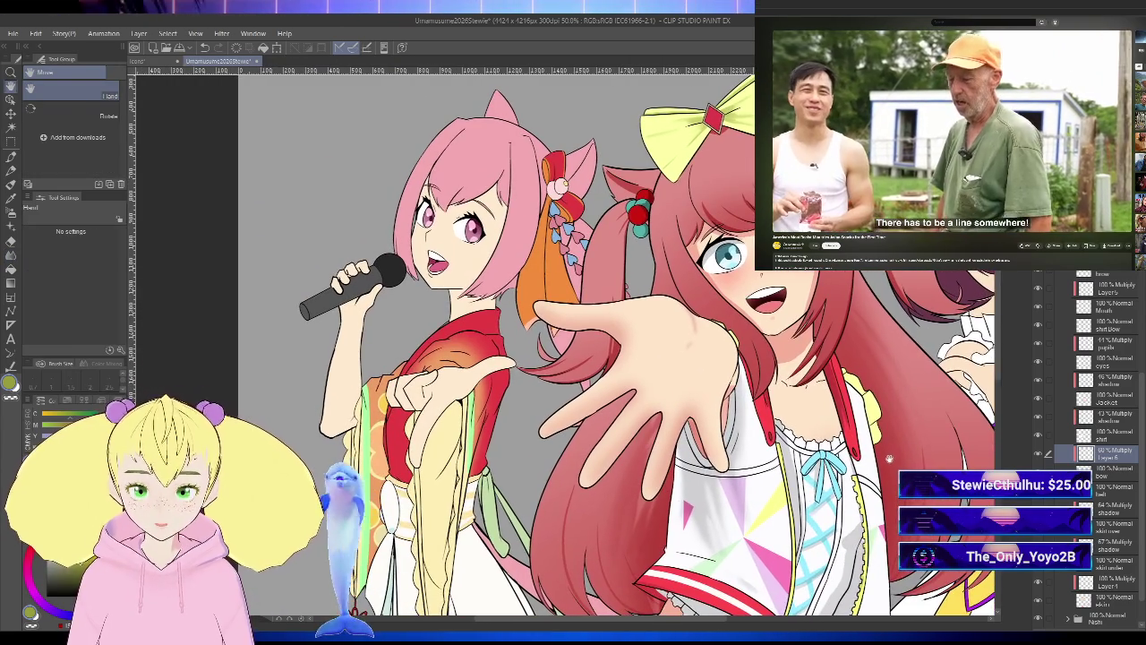
drag(858, 512, 856, 457)
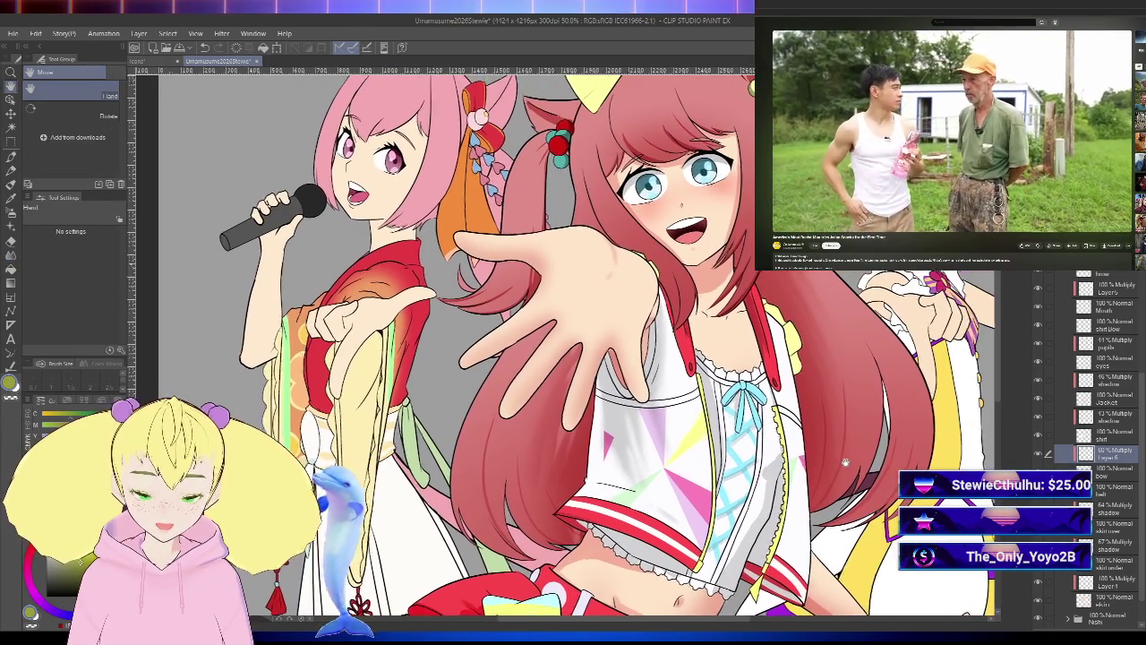
drag(901, 442, 860, 457)
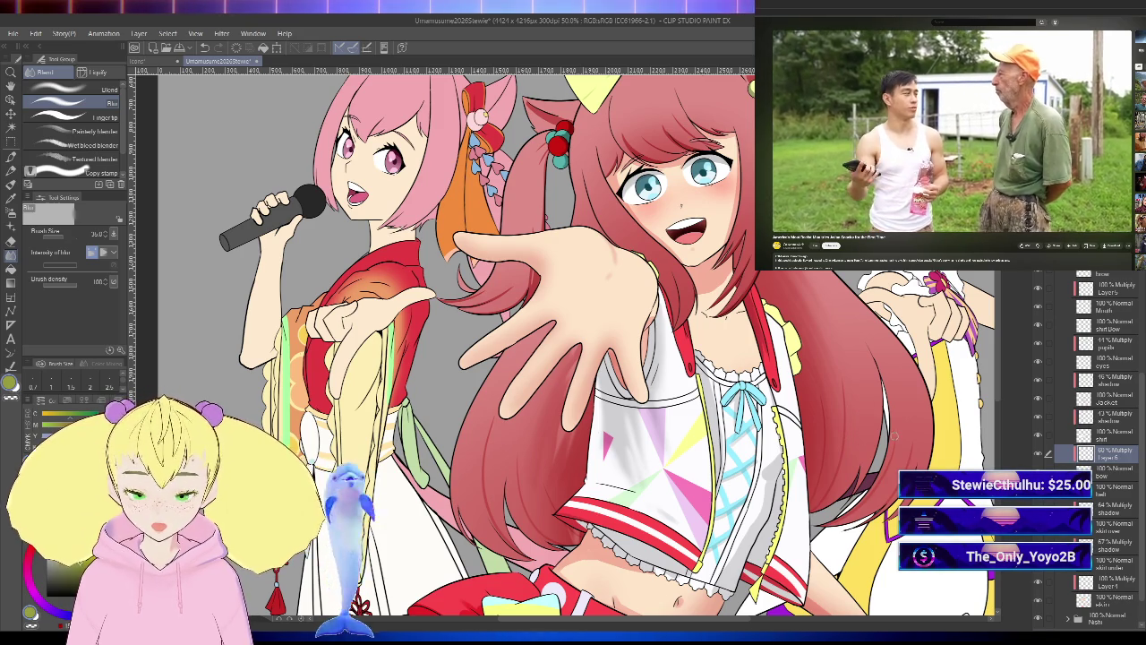
drag(859, 439, 760, 475)
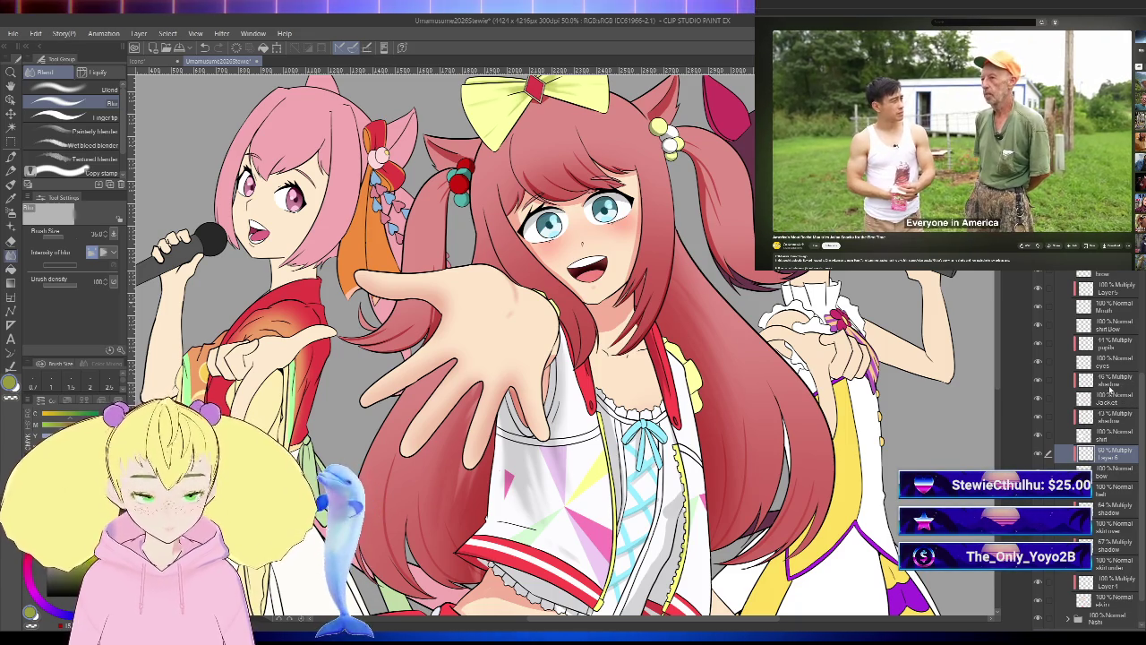
click(1119, 385)
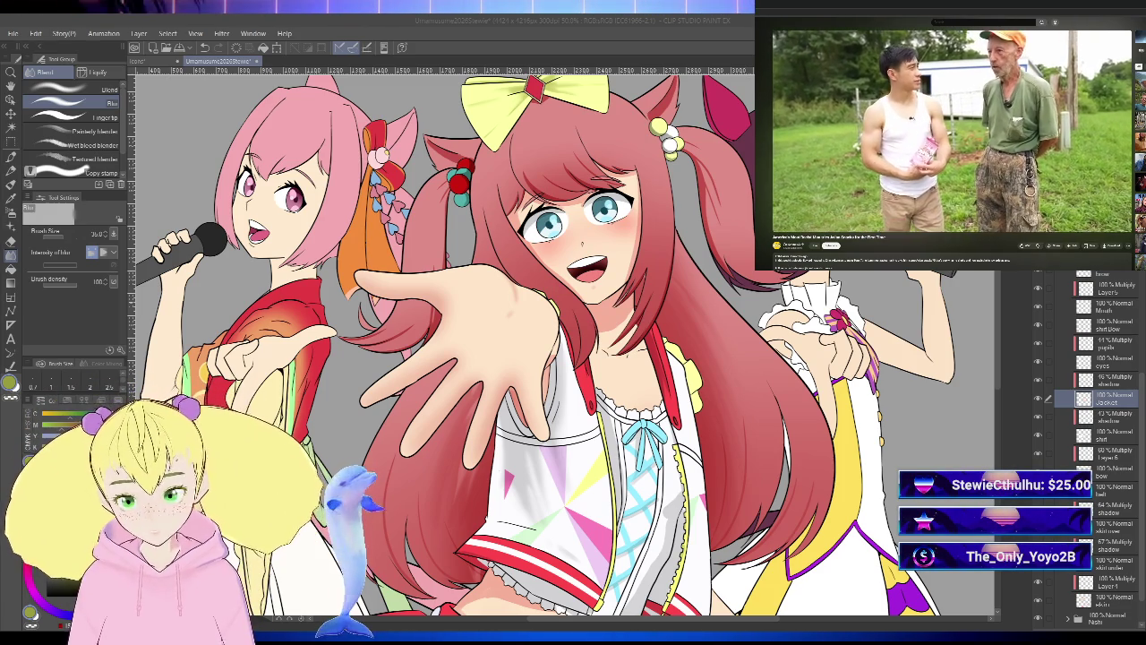
- Zoom out to 33.3% and pan over the pink-haired and central girls' outfits
scroll(853, 396, down, 3)
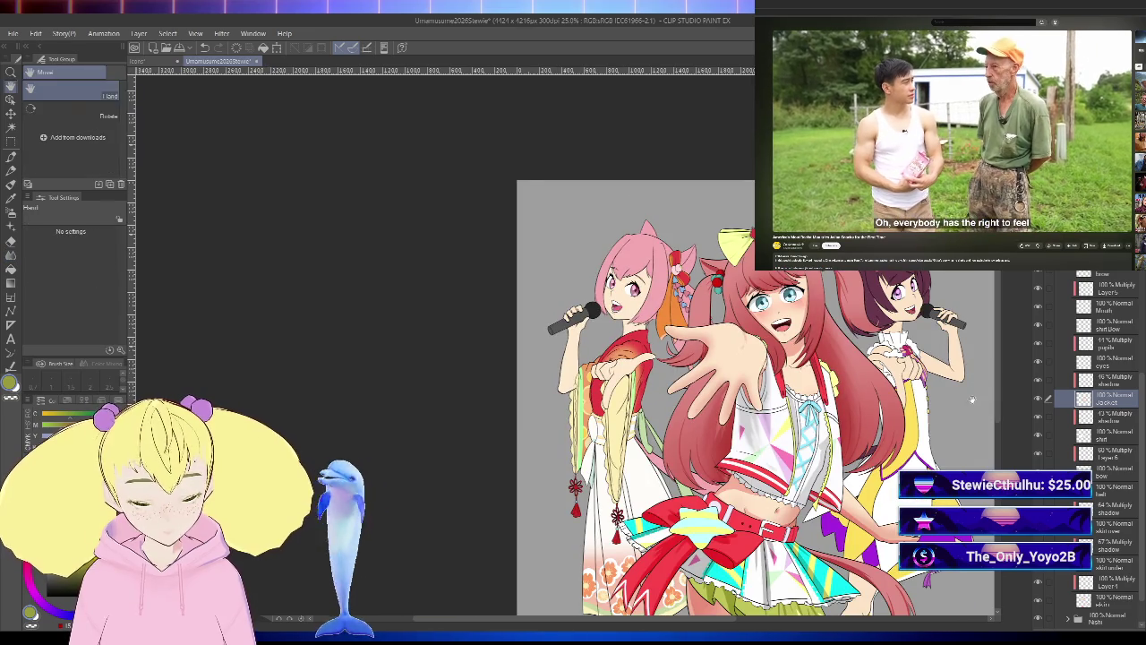
scroll(853, 396, up, 1)
scroll(853, 396, up, 1)
drag(853, 396, 882, 391)
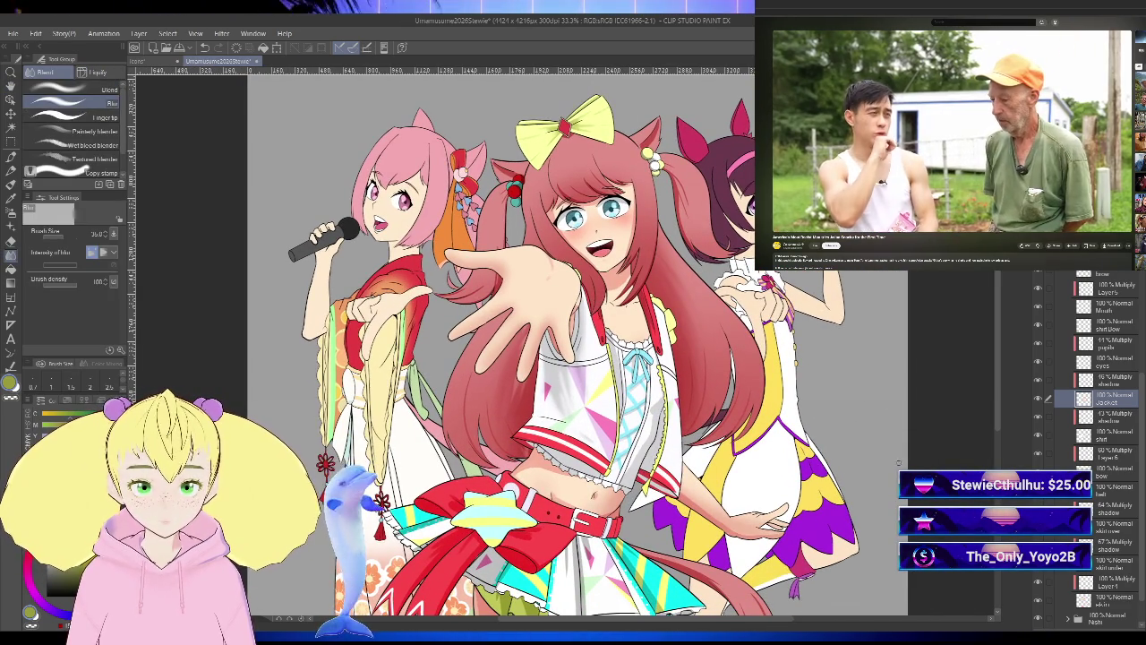
key(h)
drag(875, 480, 947, 403)
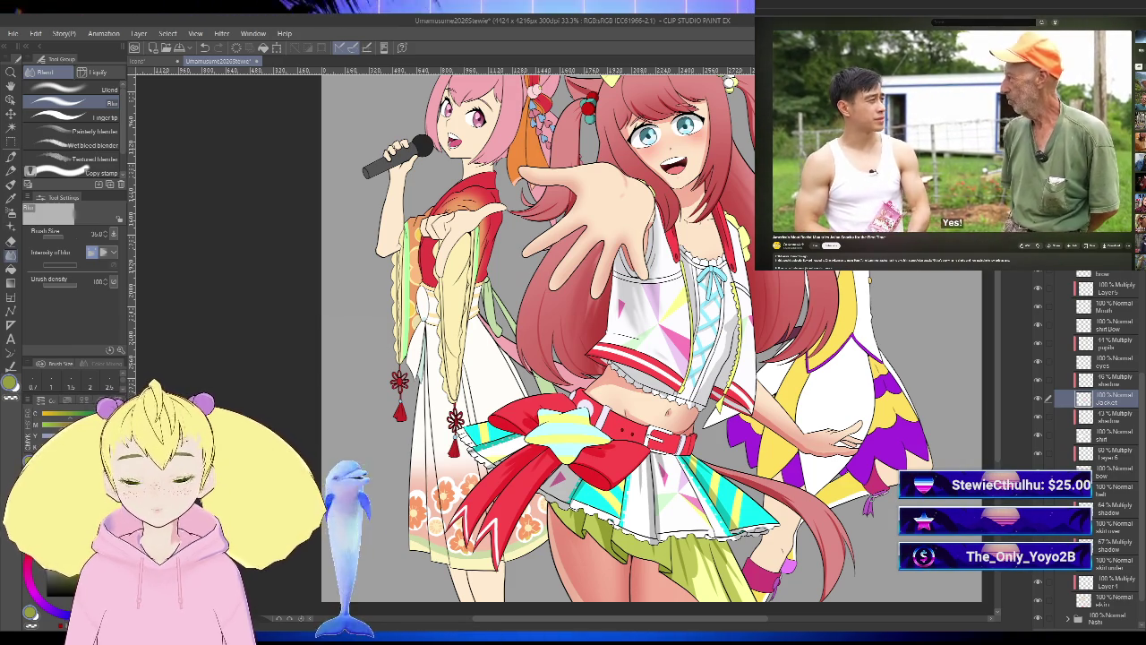
click(952, 132)
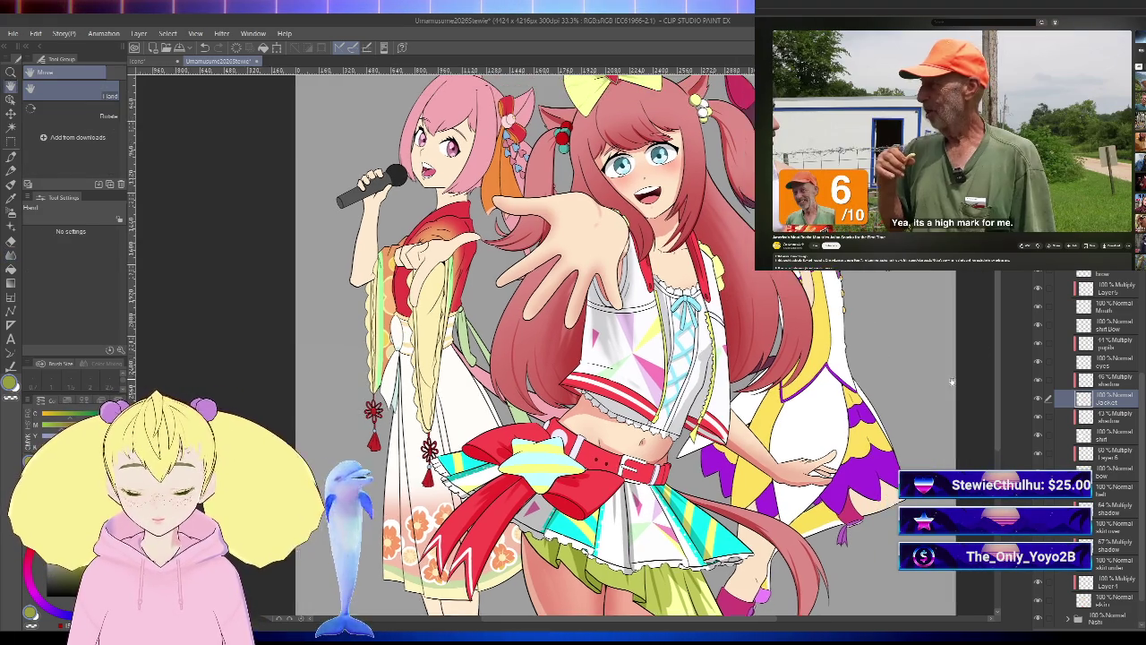
- Blur the central girl's colours and shading smoothly with the Blend tool
drag(952, 344, 915, 379)
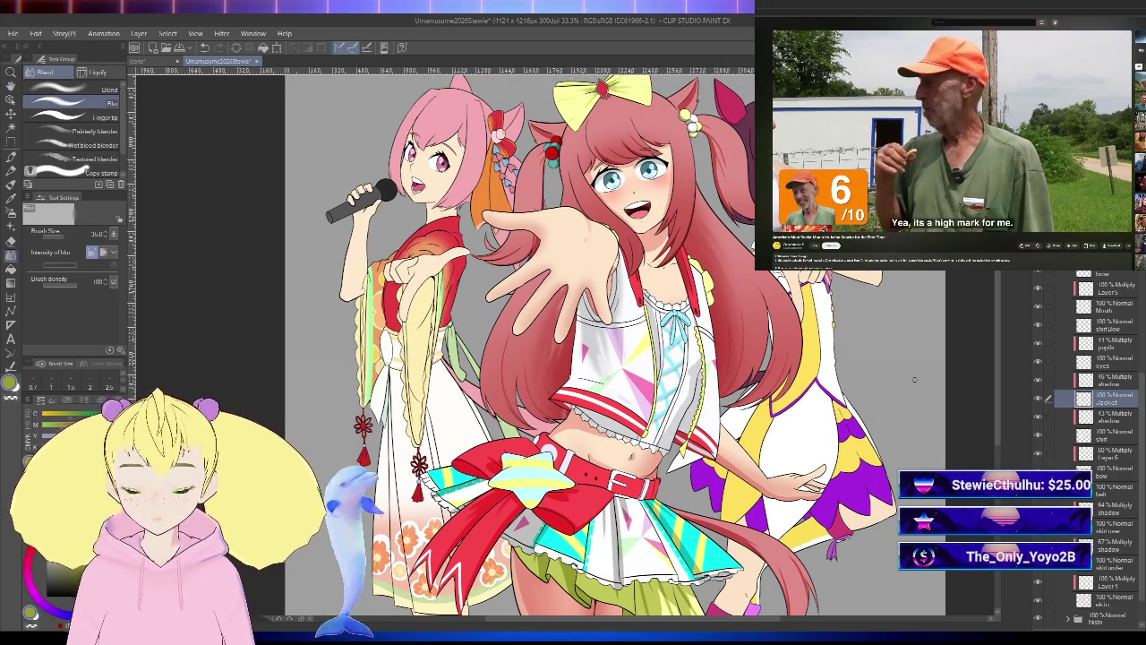
click(952, 131)
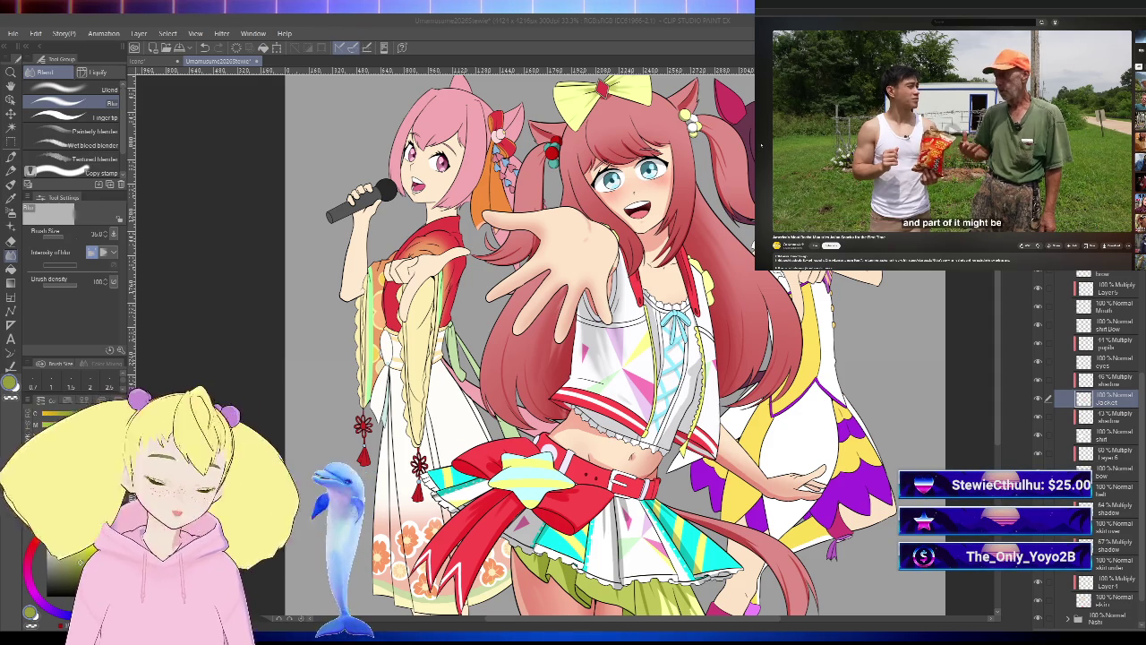
click(956, 420)
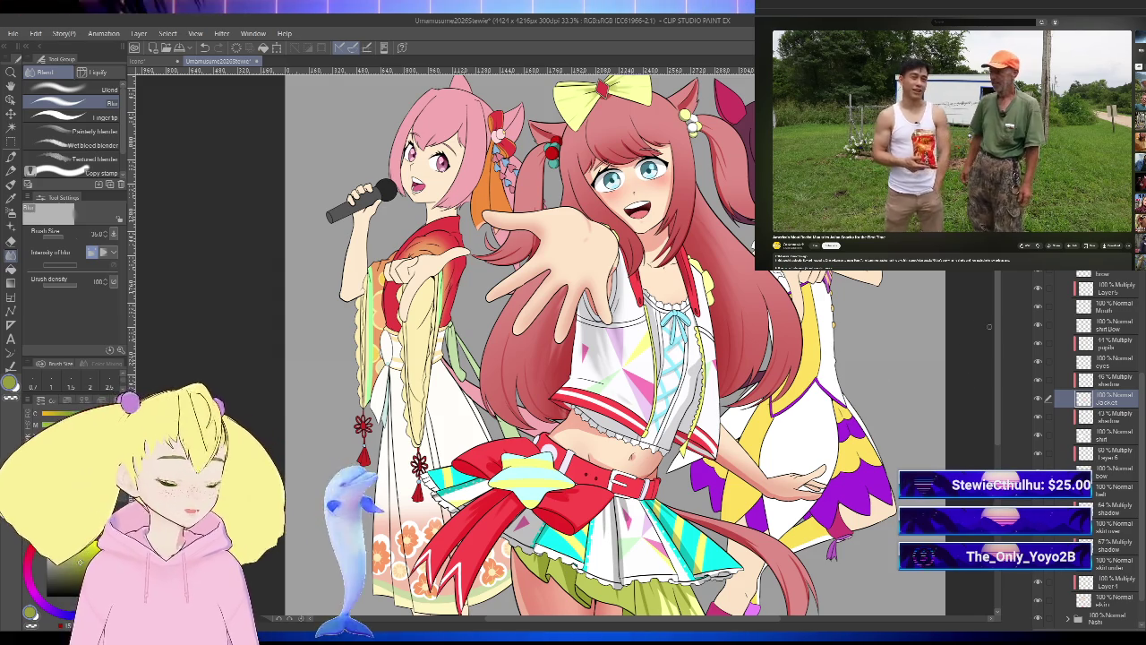
drag(973, 381, 950, 412)
key(space)
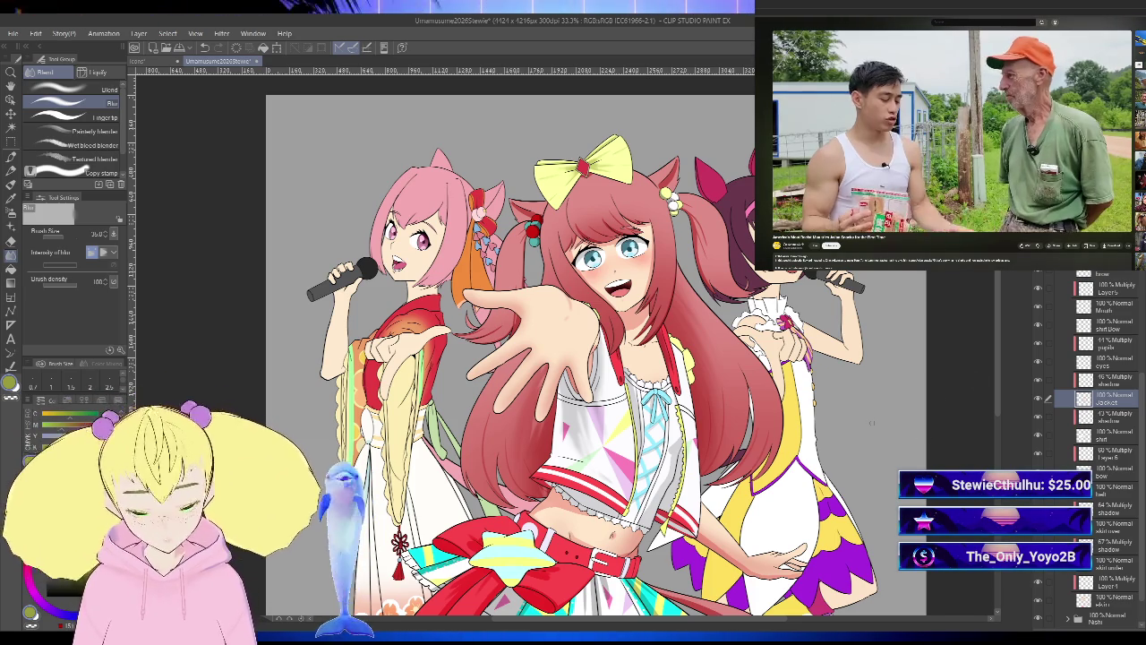
mouse_move(848, 408)
mouse_down()
mouse_move(979, 375)
mouse_move(970, 417)
mouse_up()
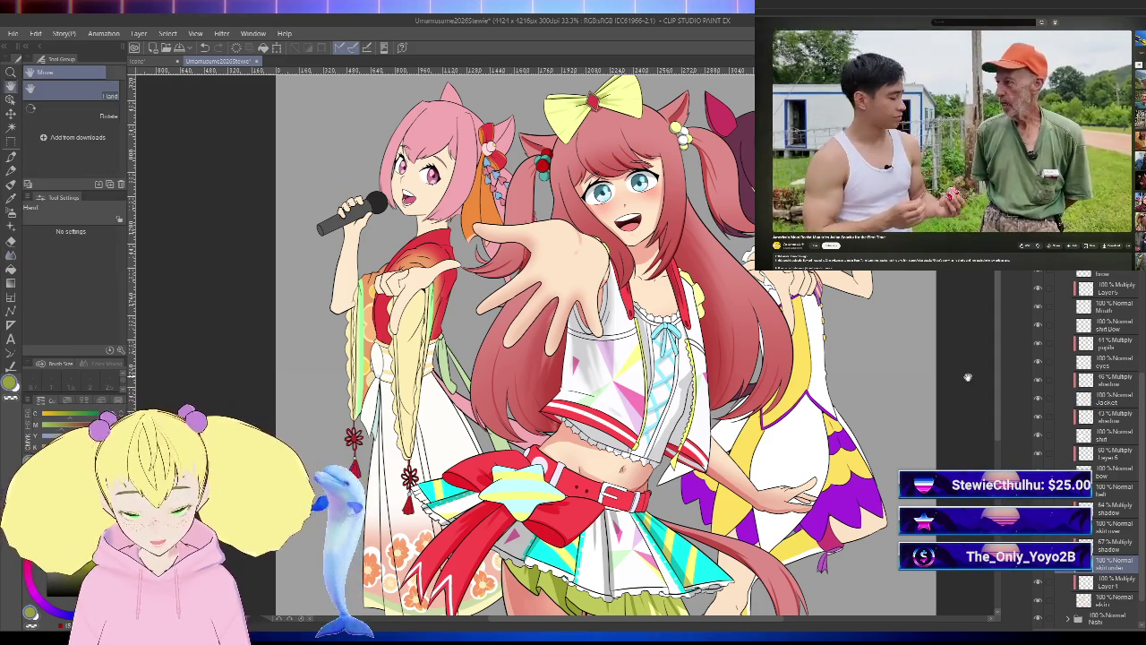
- Collapse the Digital folder, expand Nishi, and add a new layer above its skin layer
drag(904, 343, 917, 392)
key(space)
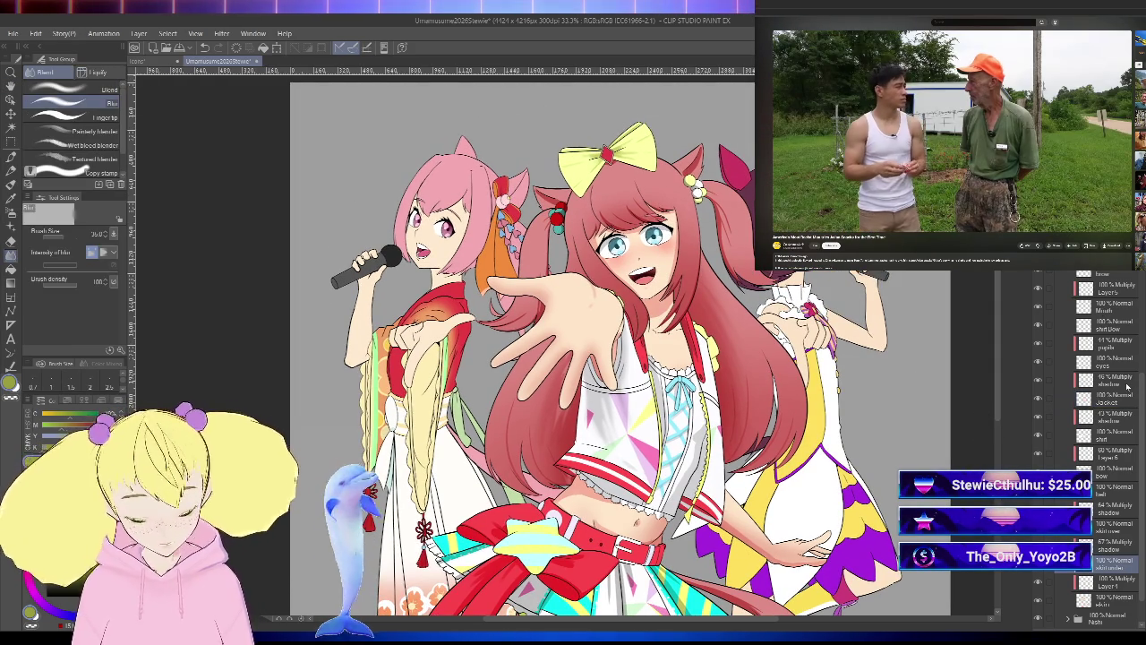
scroll(1102, 358, up, 2)
scroll(1093, 349, up, 2)
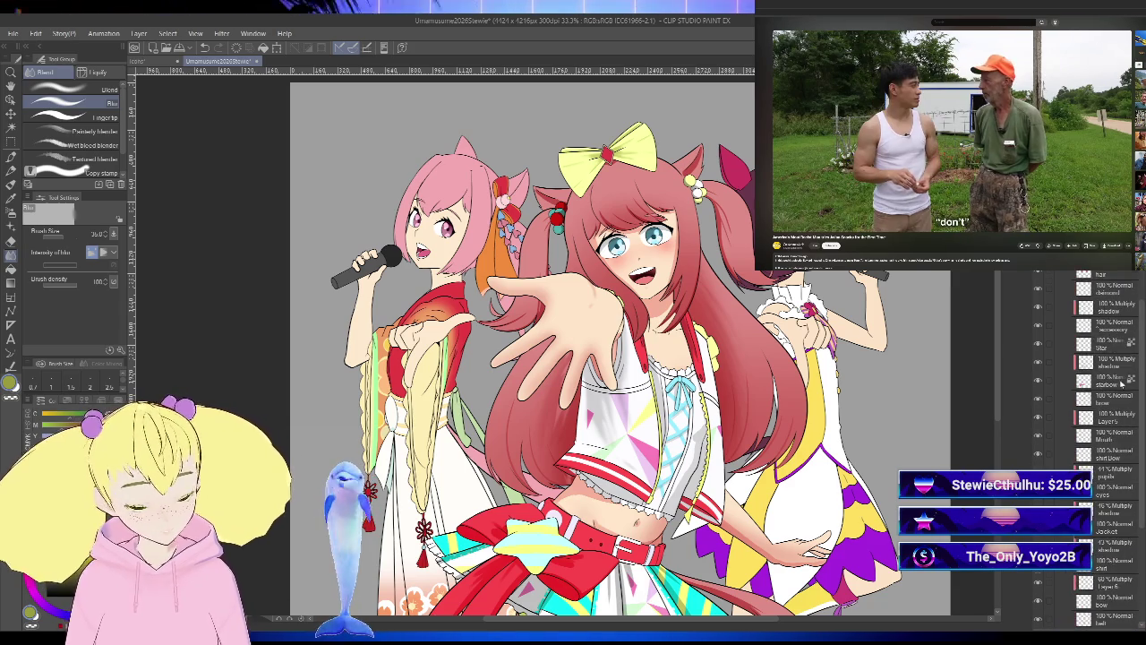
scroll(1066, 331, up, 2)
click(1069, 280)
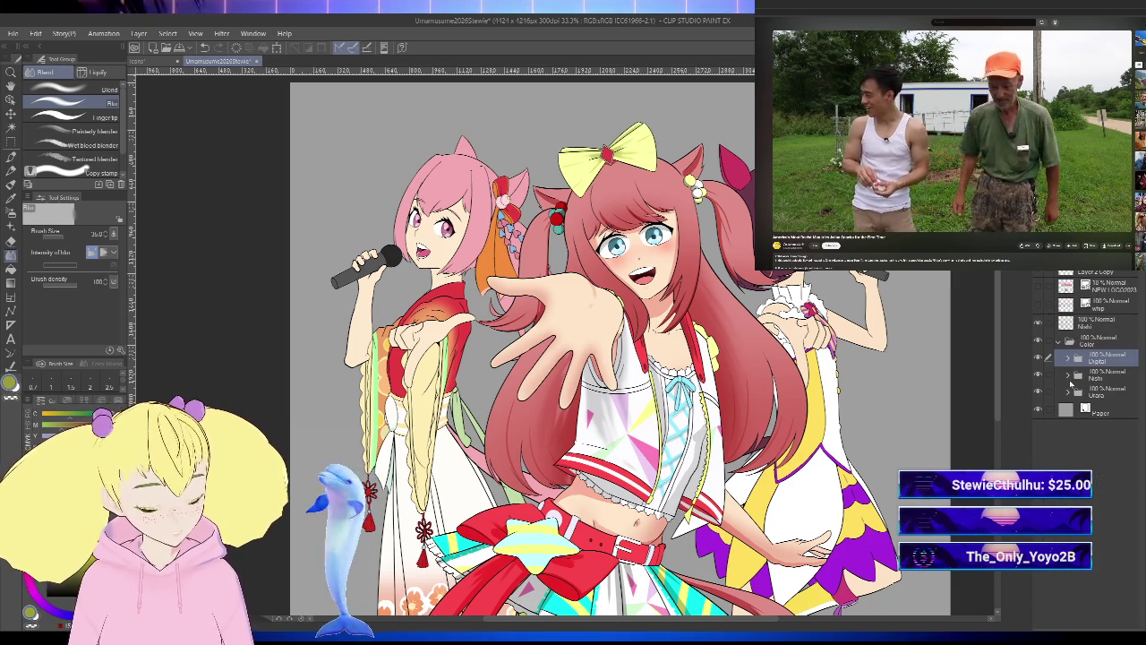
click(1064, 380)
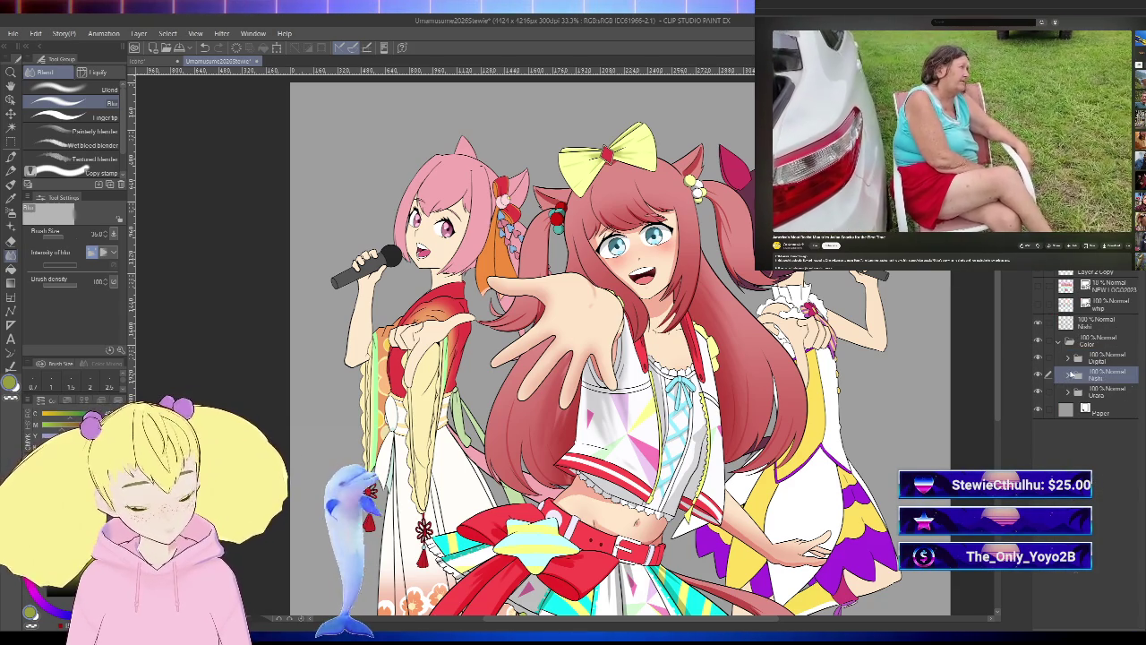
click(1069, 376)
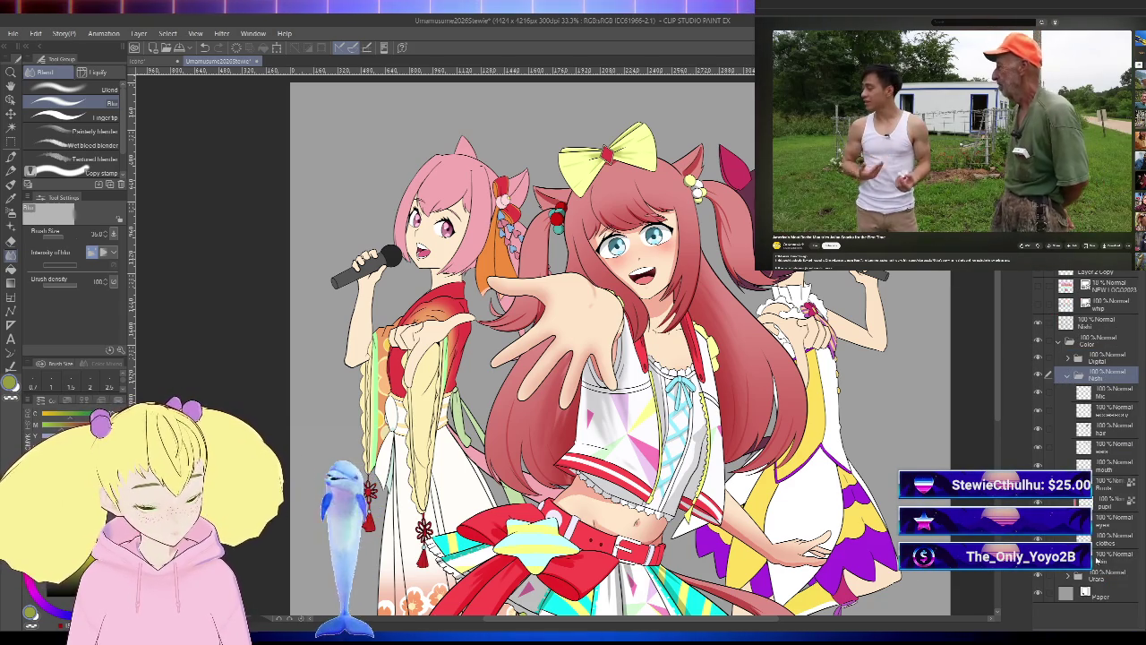
click(1111, 555)
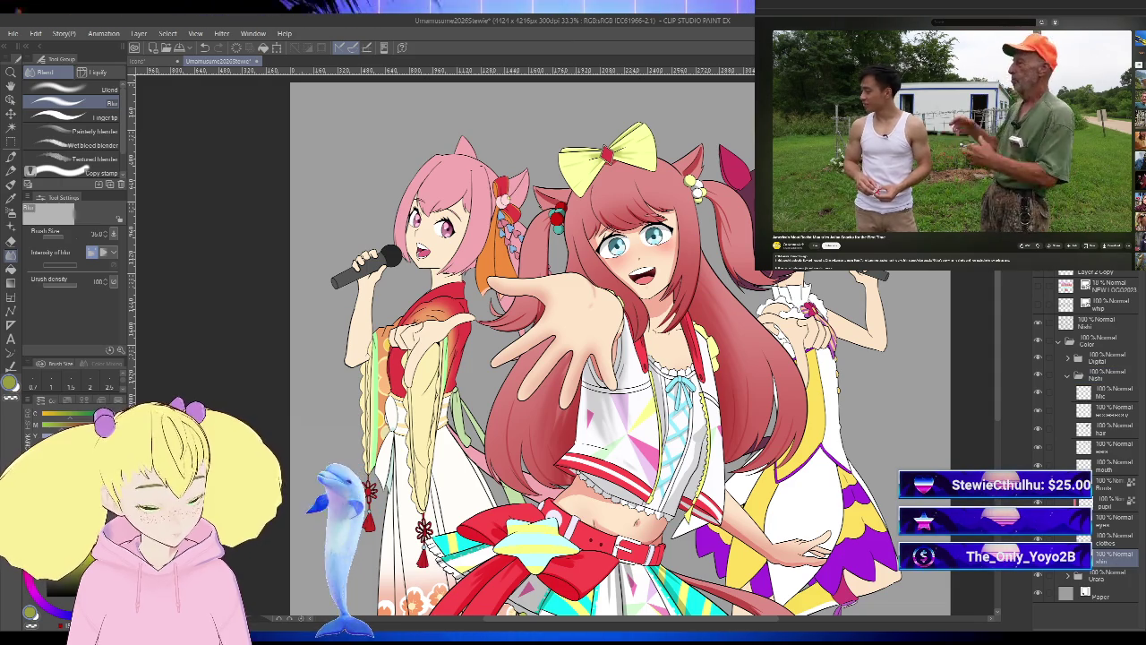
key(ctrl+shift+n)
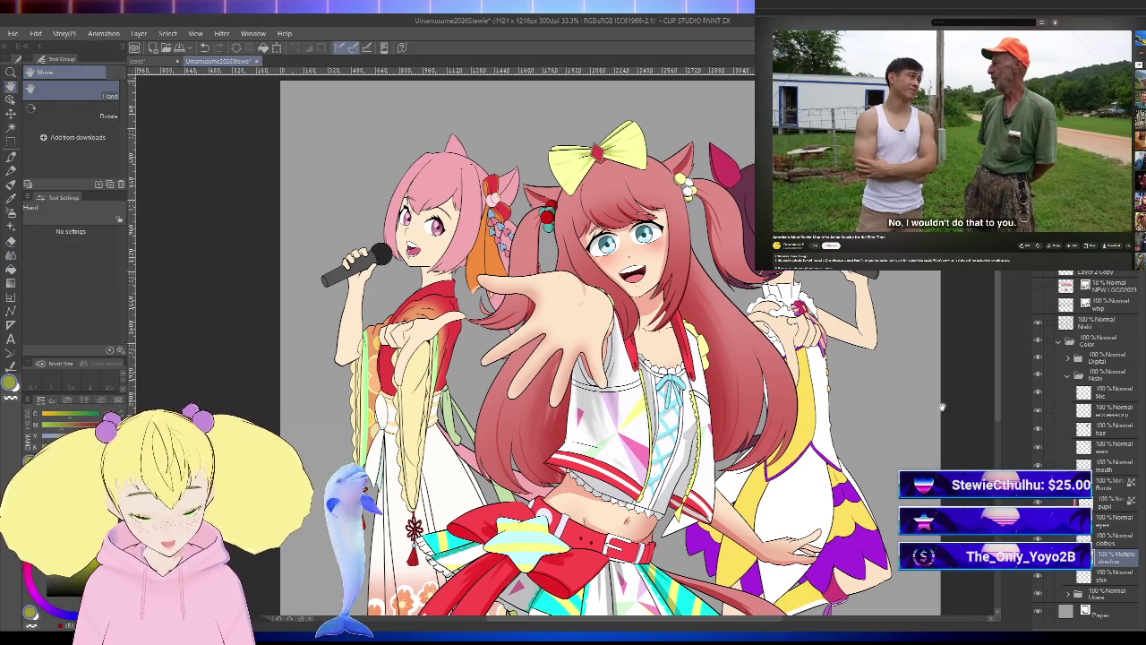
- With the thick paint brushes on a rotated canvas, shade the microphone girl's arm soft pink
drag(901, 407, 868, 410)
key(b)
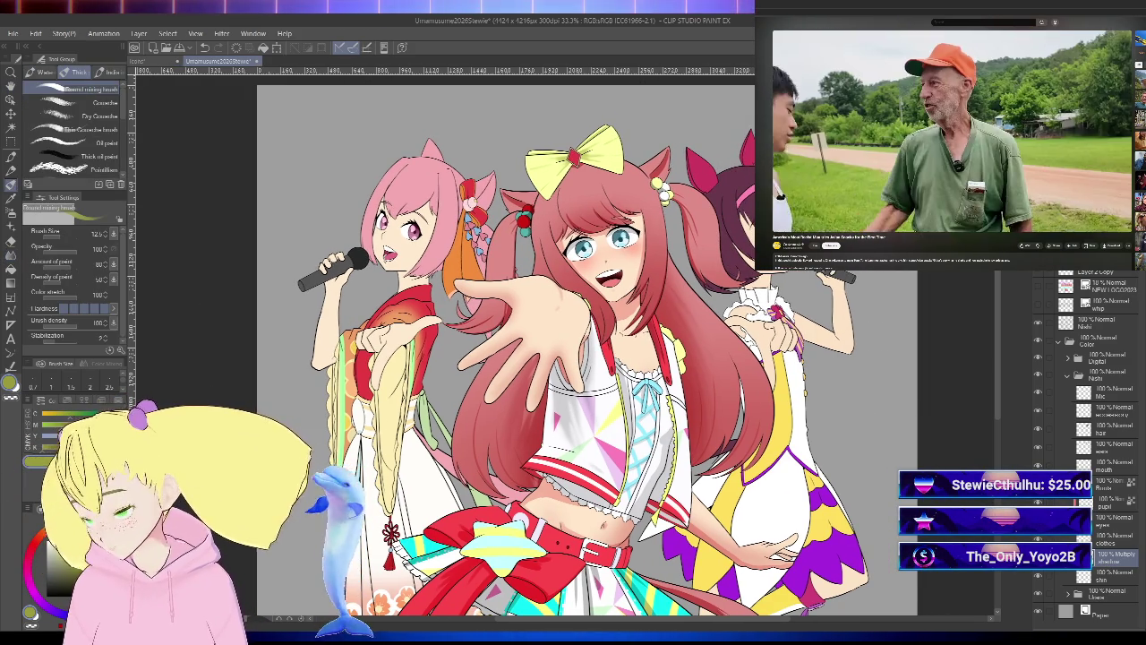
scroll(833, 326, up, 2)
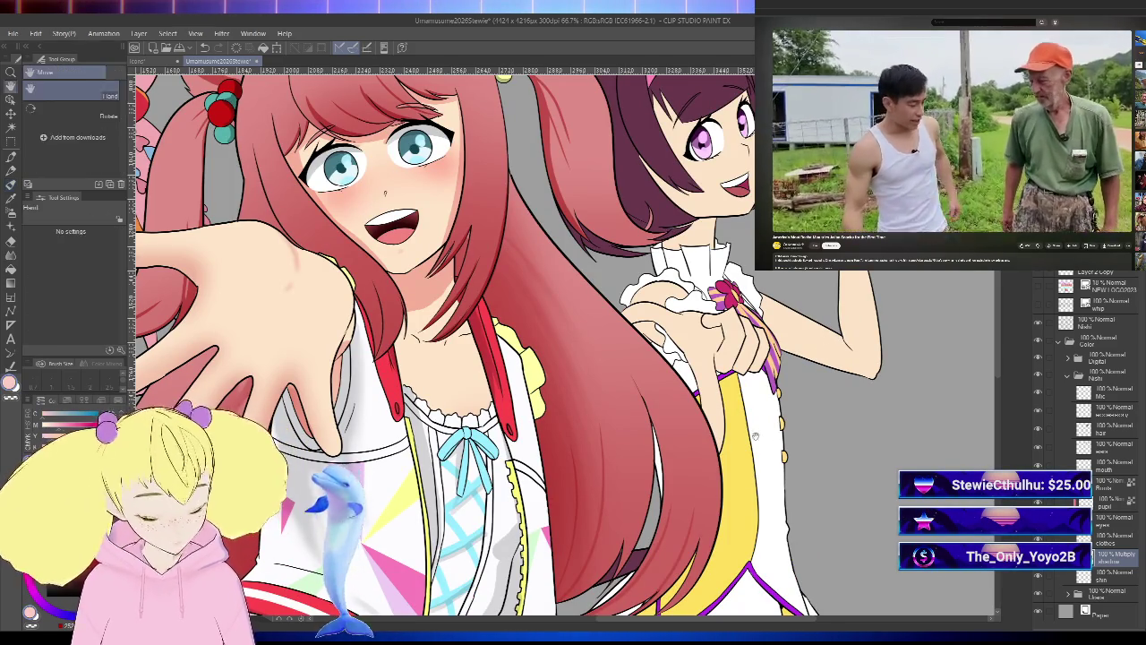
scroll(444, 154, down, 2)
drag(804, 276, 777, 458)
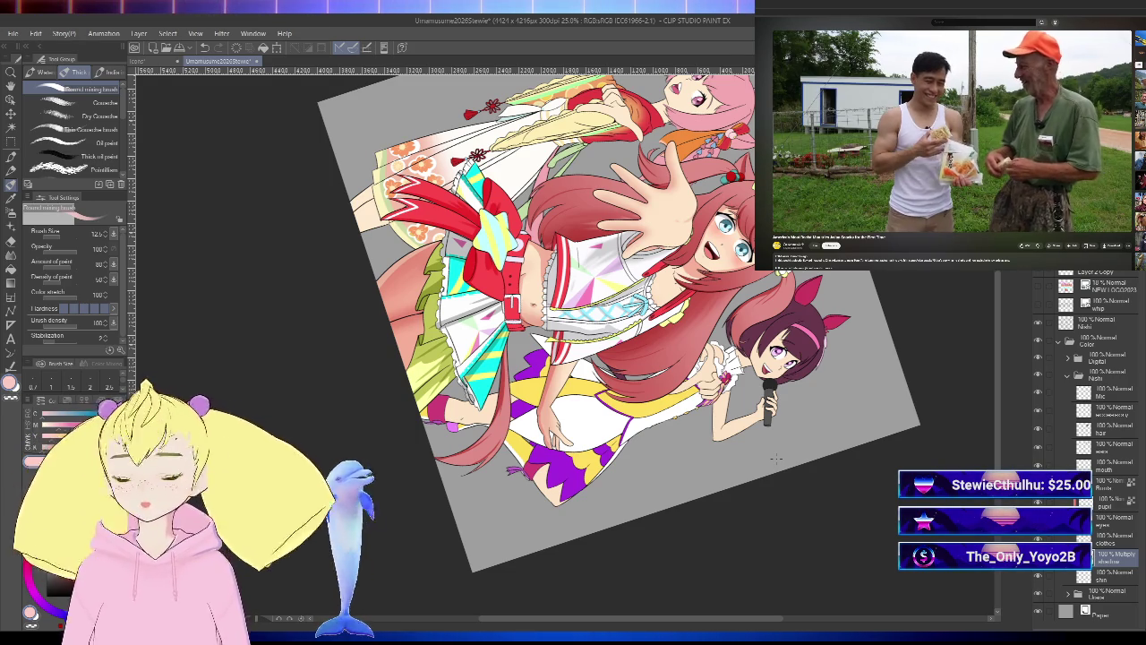
scroll(716, 412, up, 1)
scroll(713, 407, up, 1)
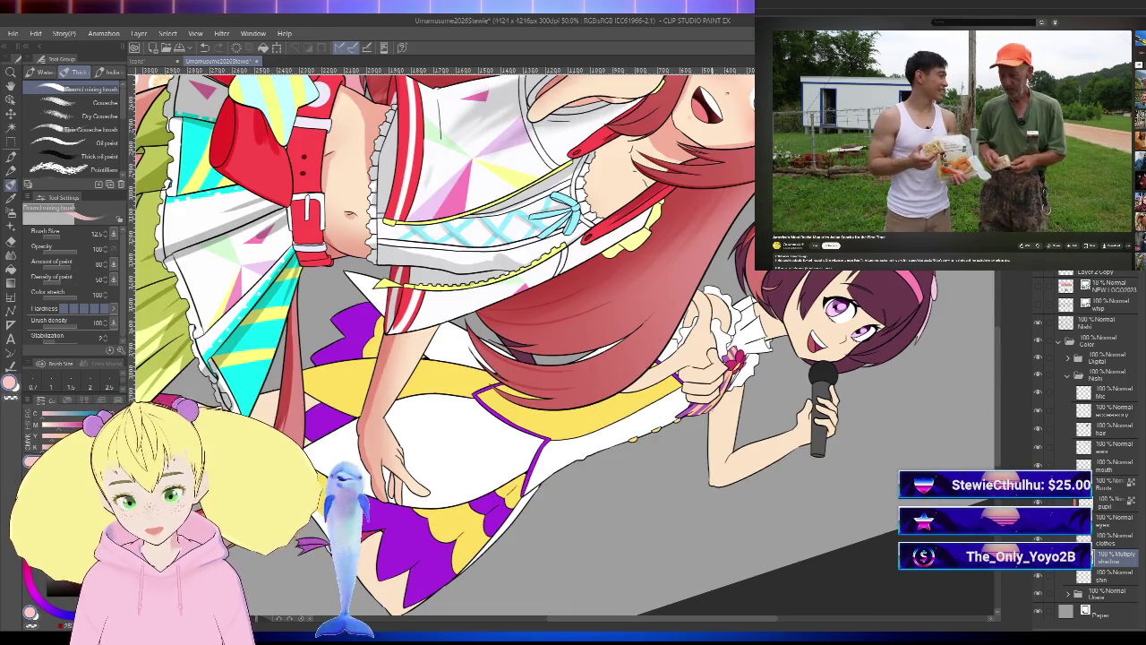
scroll(714, 405, up, 1)
scroll(712, 407, up, 1)
drag(713, 399, 704, 560)
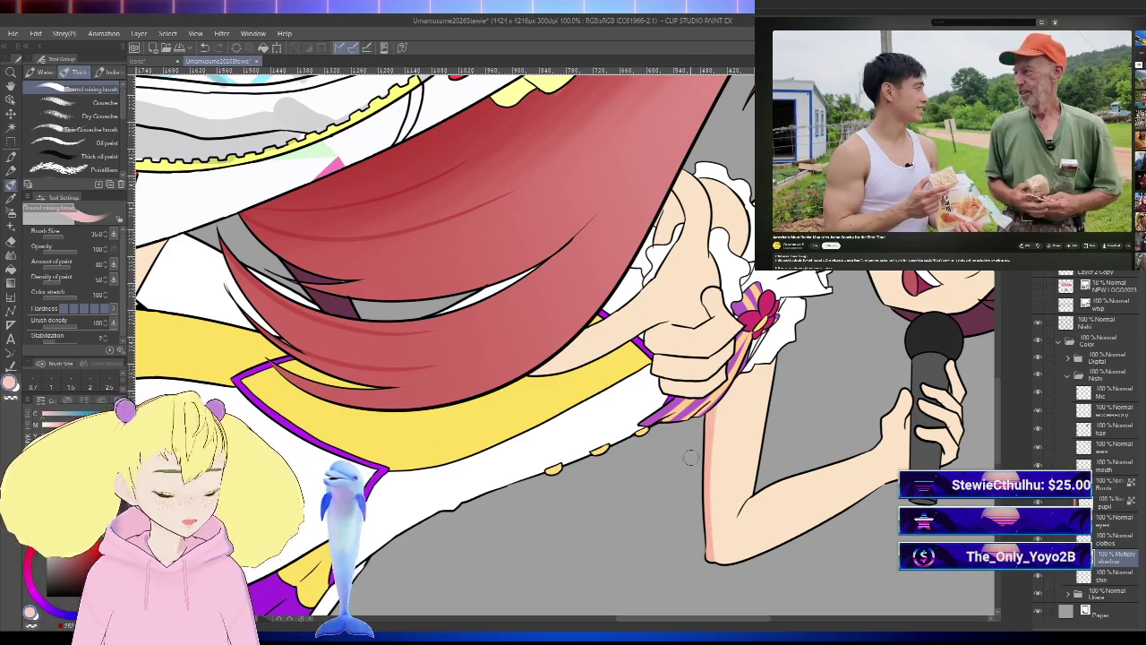
- Reset and re-rotate the view around the mouth and microphone, mirroring to check the shading
key(ctrl+0)
key(minus)
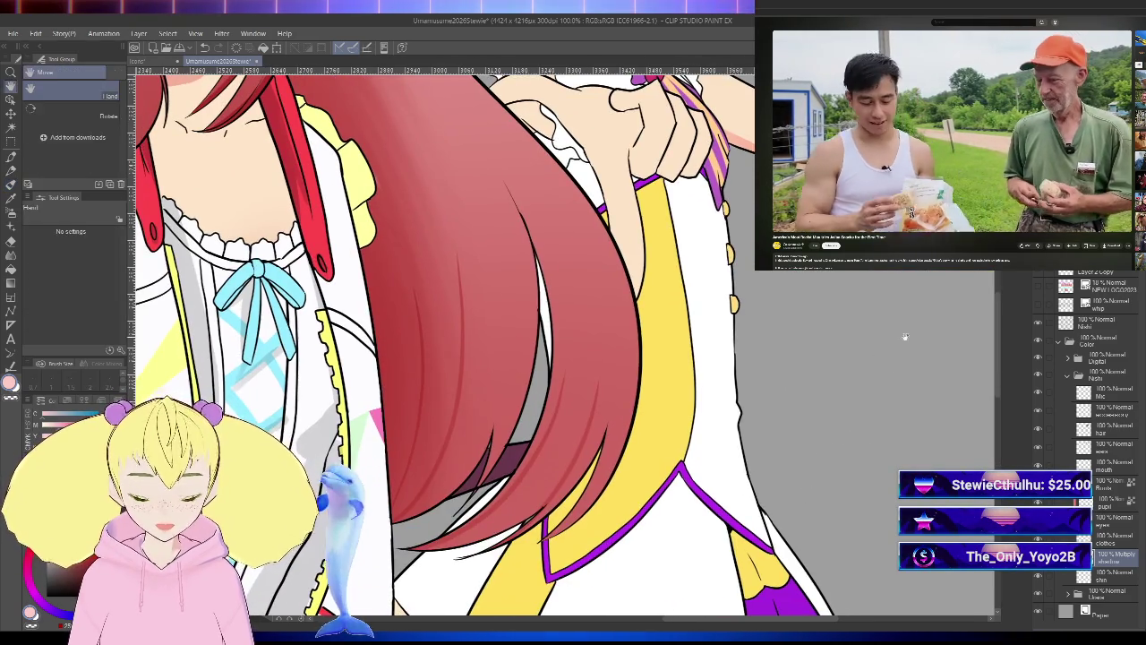
key(asciicircum)
drag(841, 394, 814, 452)
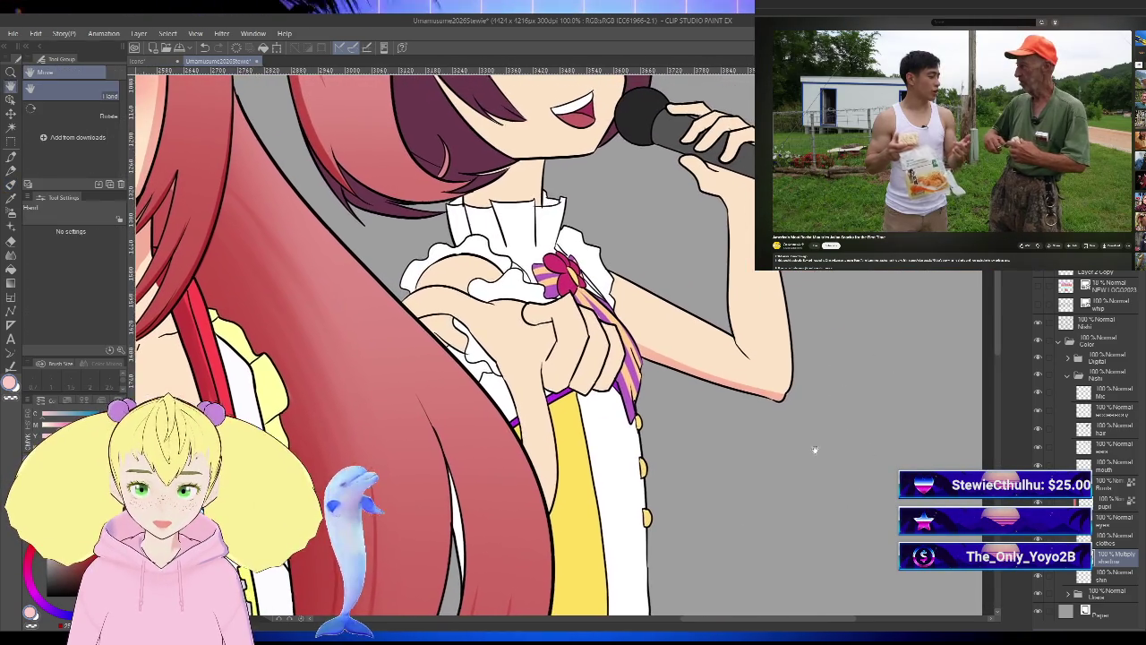
key(h)
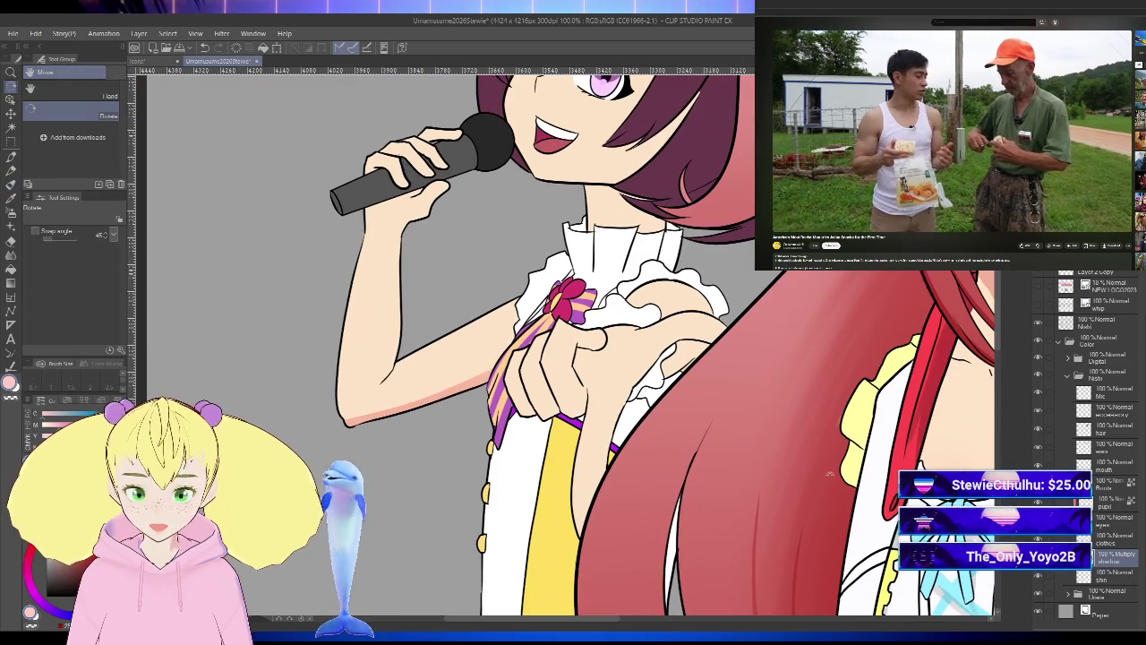
scroll(727, 382, up, 1)
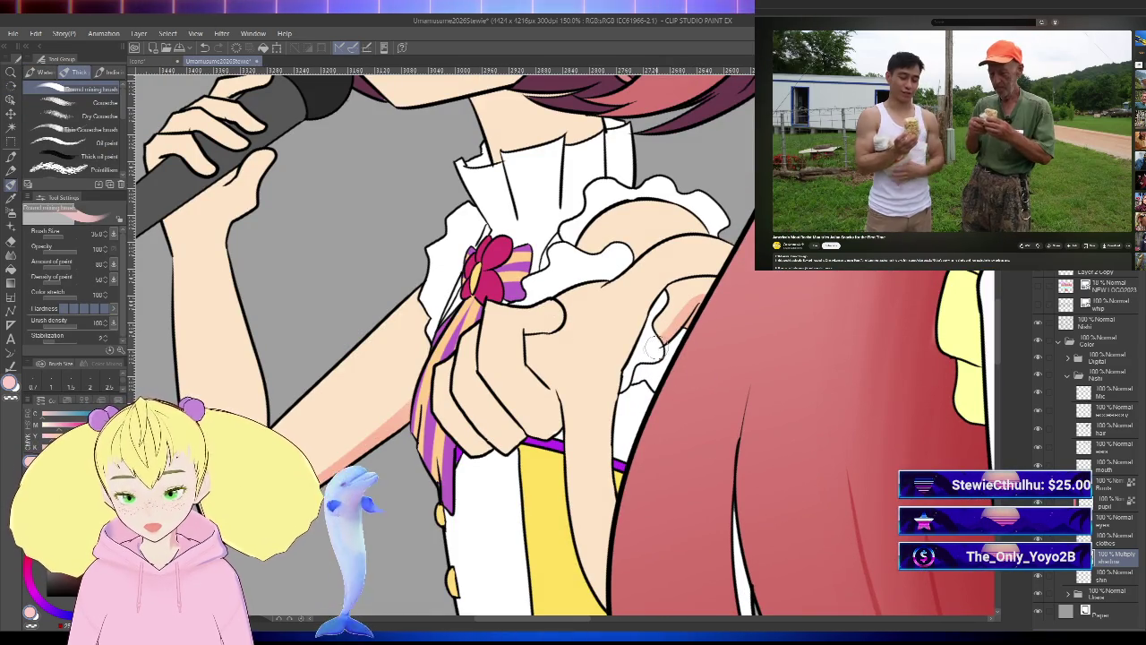
key(h)
scroll(826, 494, down, 3)
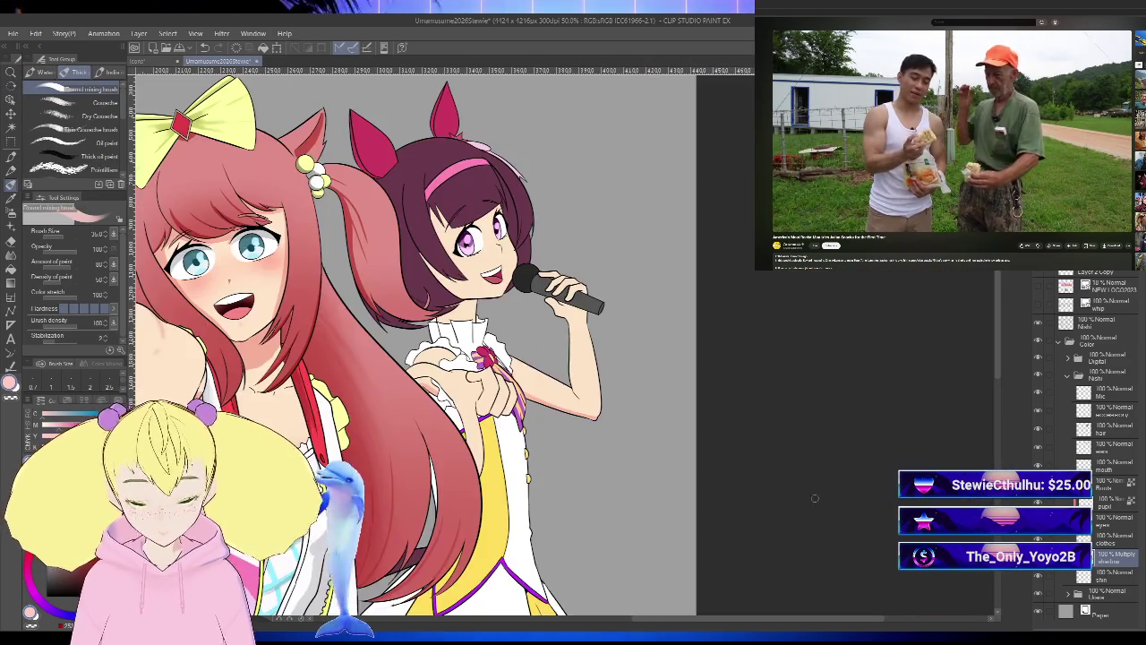
scroll(826, 494, up, 1)
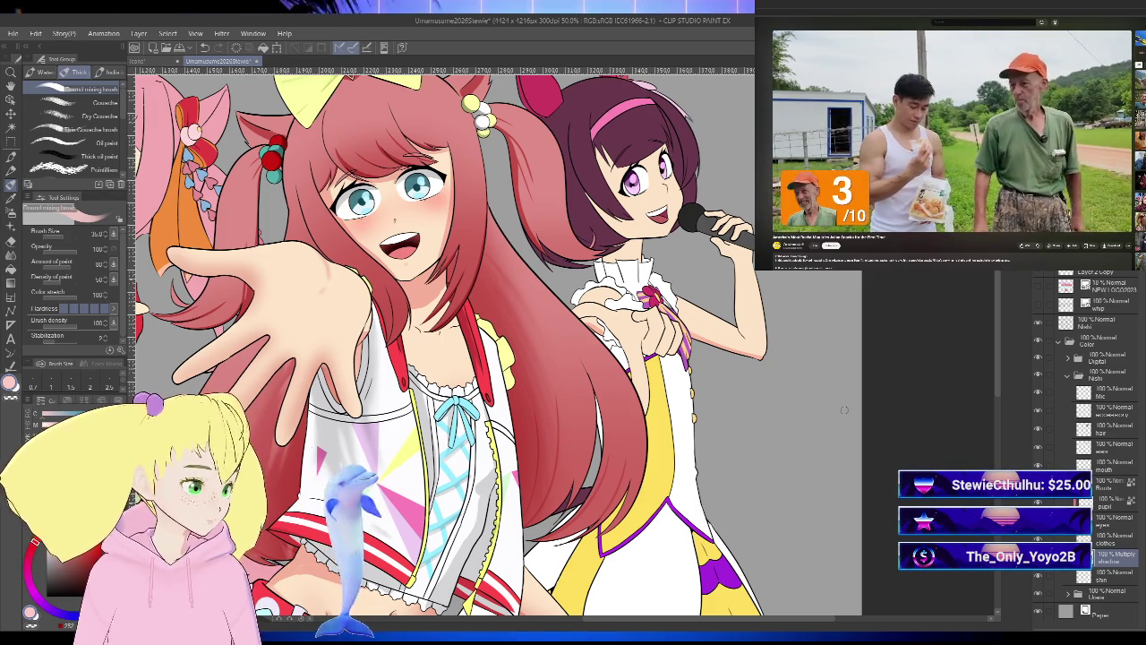
- Pan, rotate and mirror around the purple-haired girl's face and hand while continuing the pink shading
key(h)
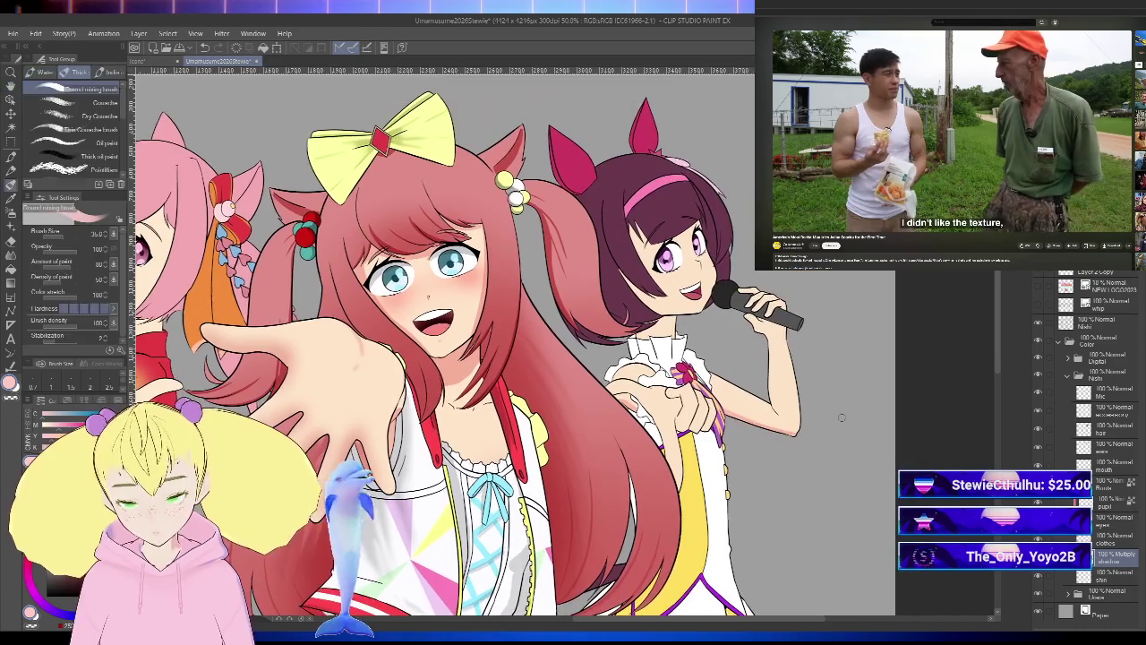
drag(782, 401, 866, 481)
key(b)
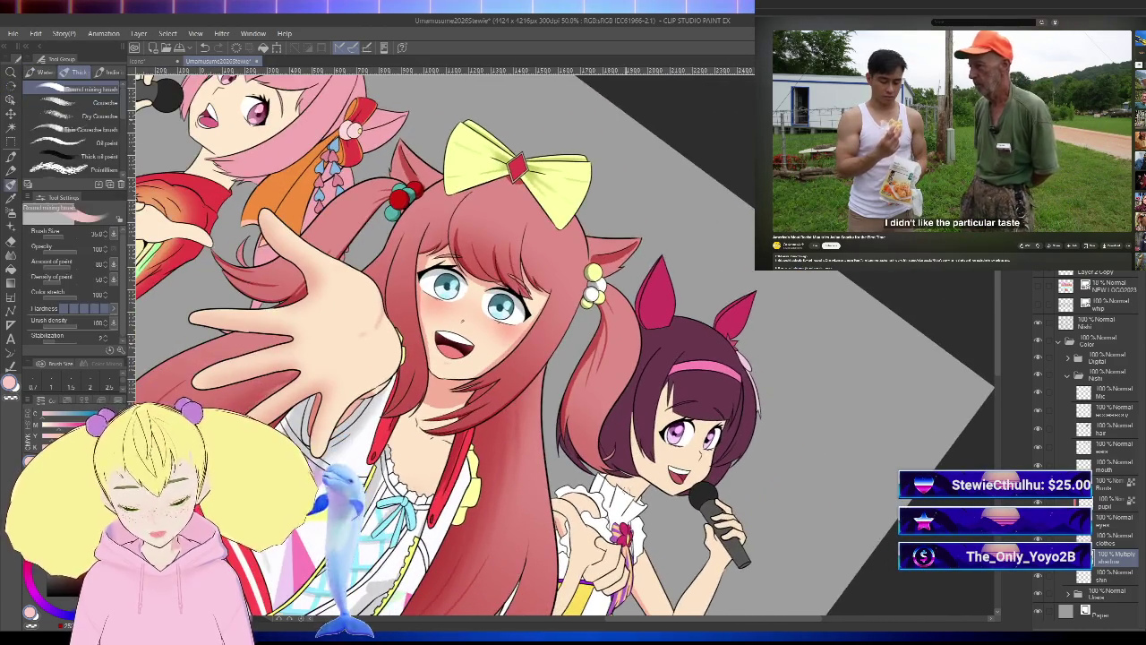
scroll(626, 467, up, 3)
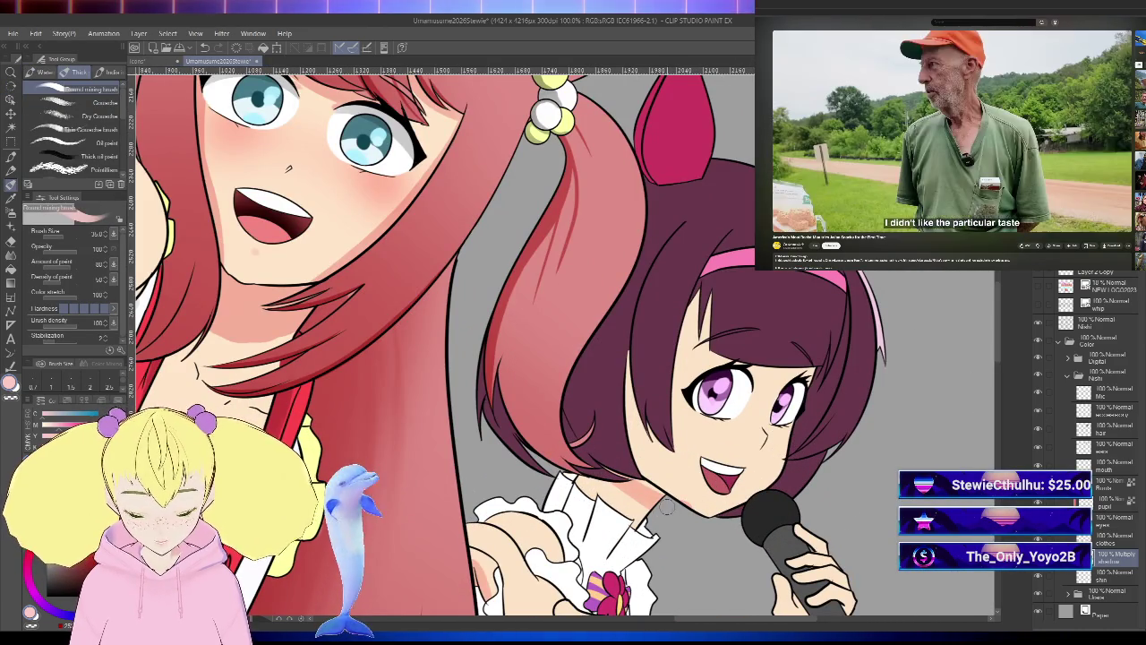
key(minus)
key(h)
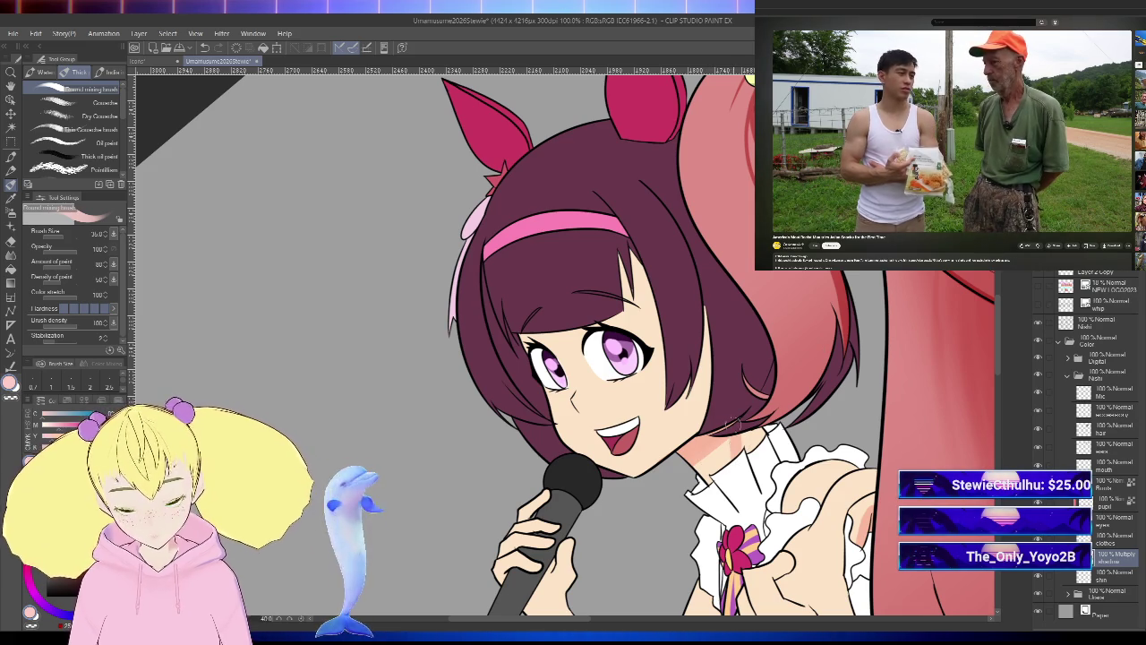
key(ctrl+0)
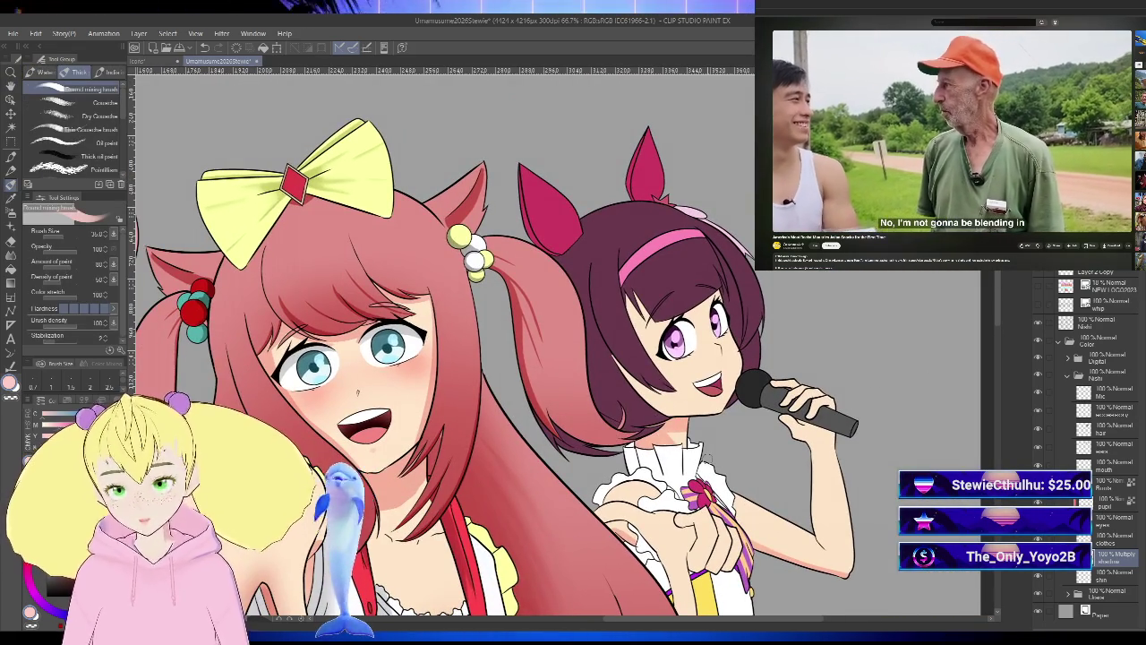
scroll(877, 510, down, 1)
scroll(876, 510, down, 1)
key(b)
scroll(906, 441, up, 3)
drag(906, 441, 839, 516)
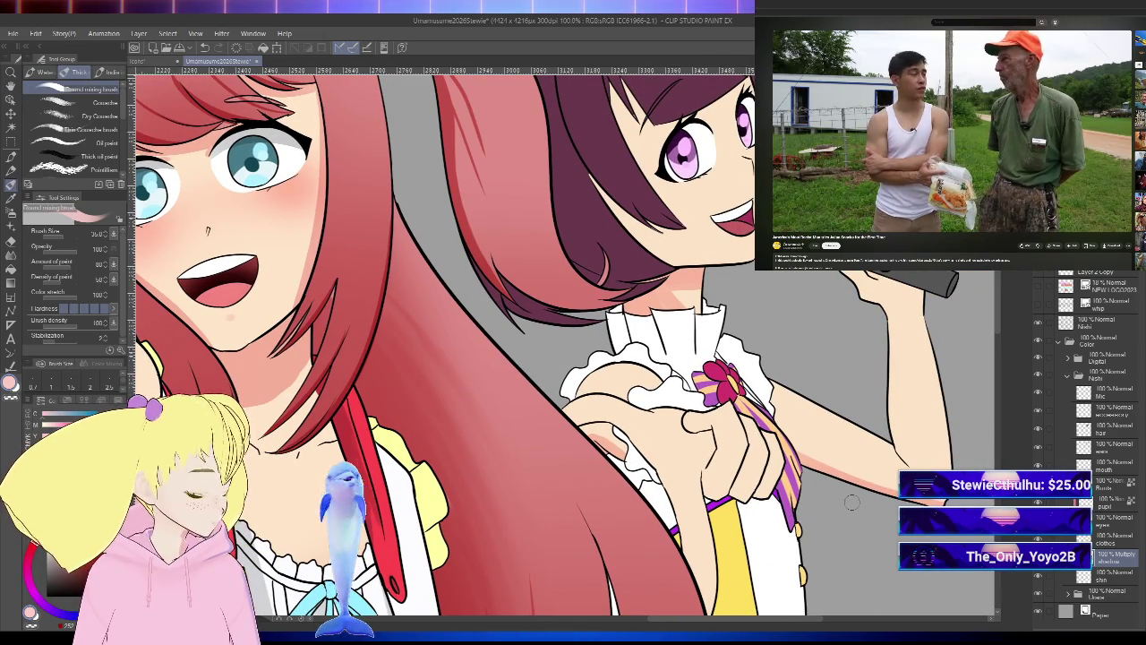
key(h)
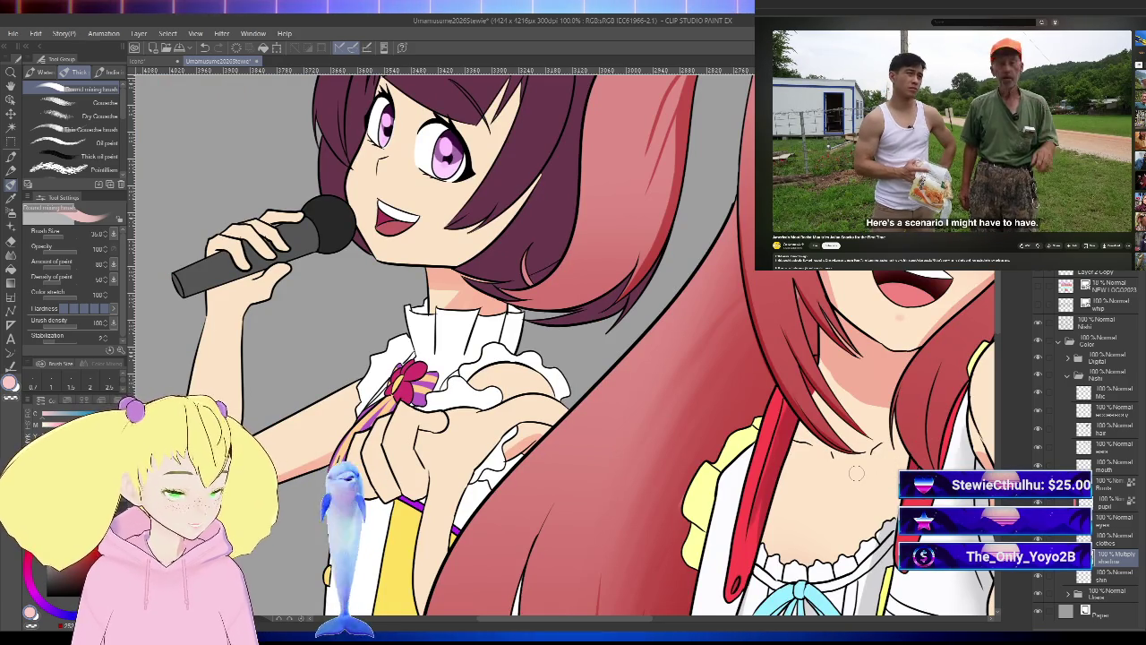
scroll(822, 494, down, 3)
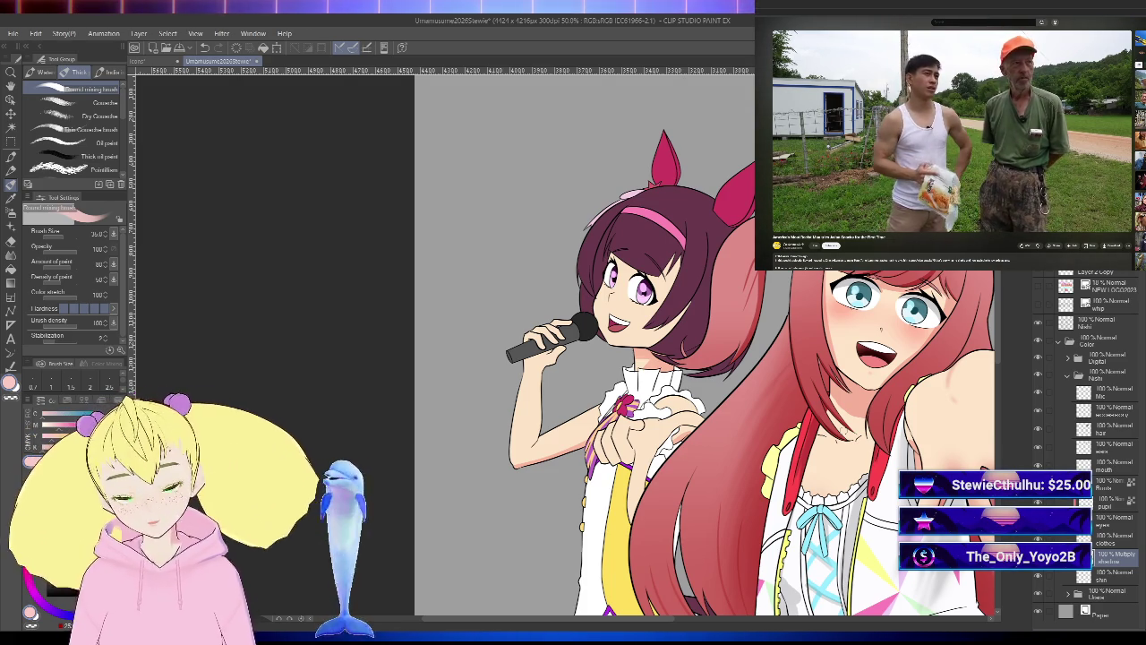
drag(566, 469, 625, 510)
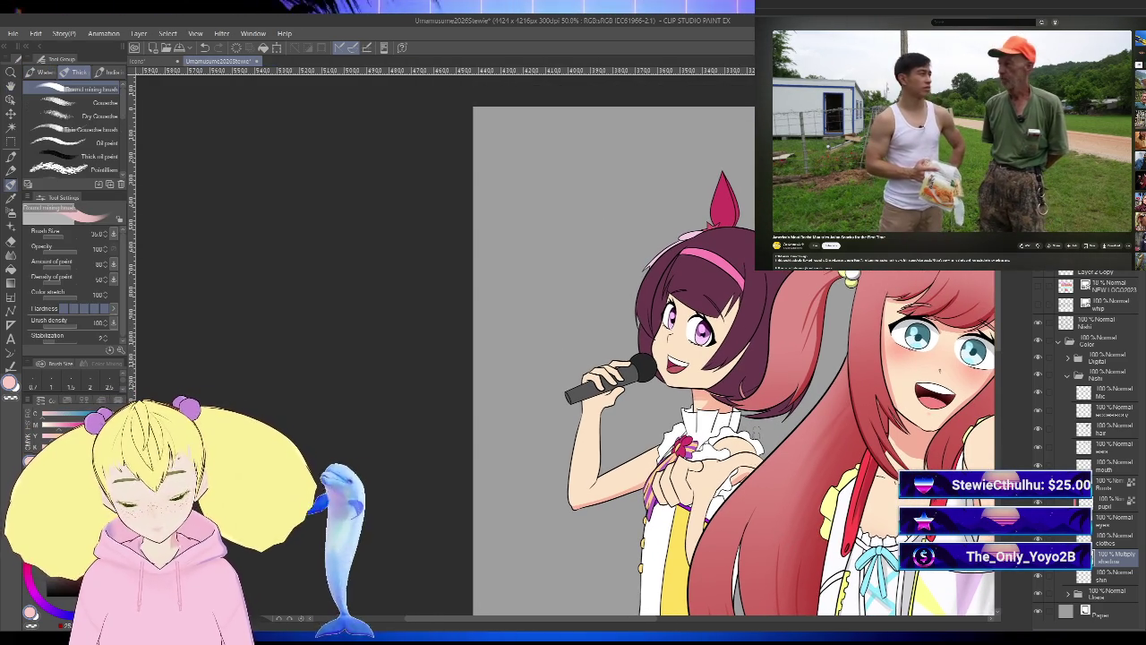
drag(756, 428, 841, 475)
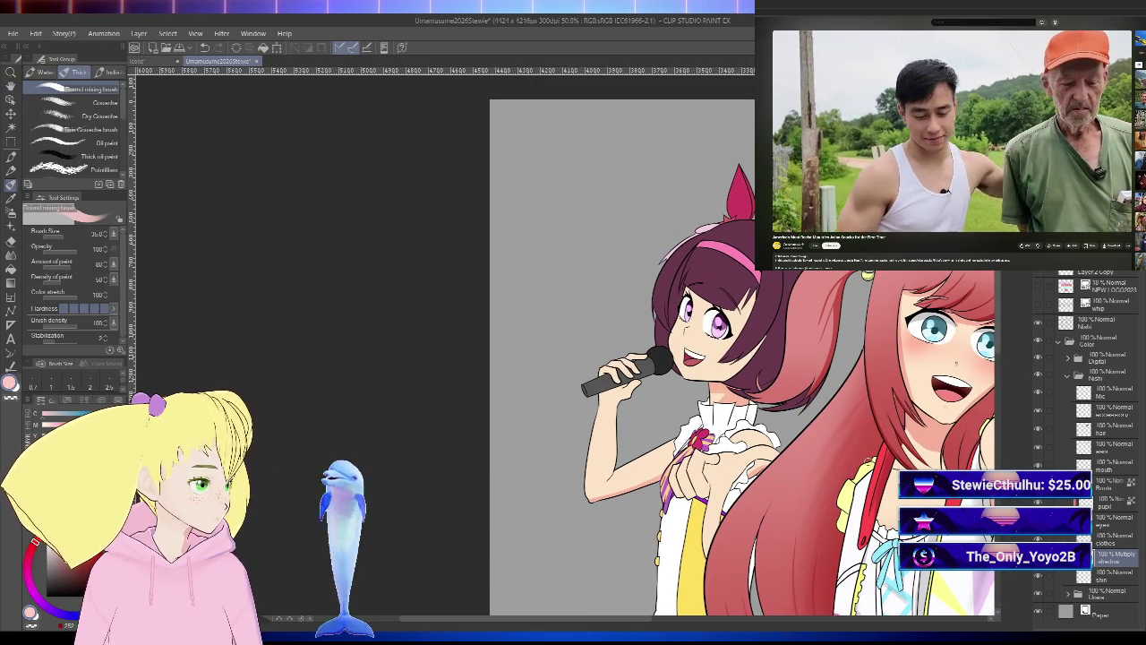
key(space)
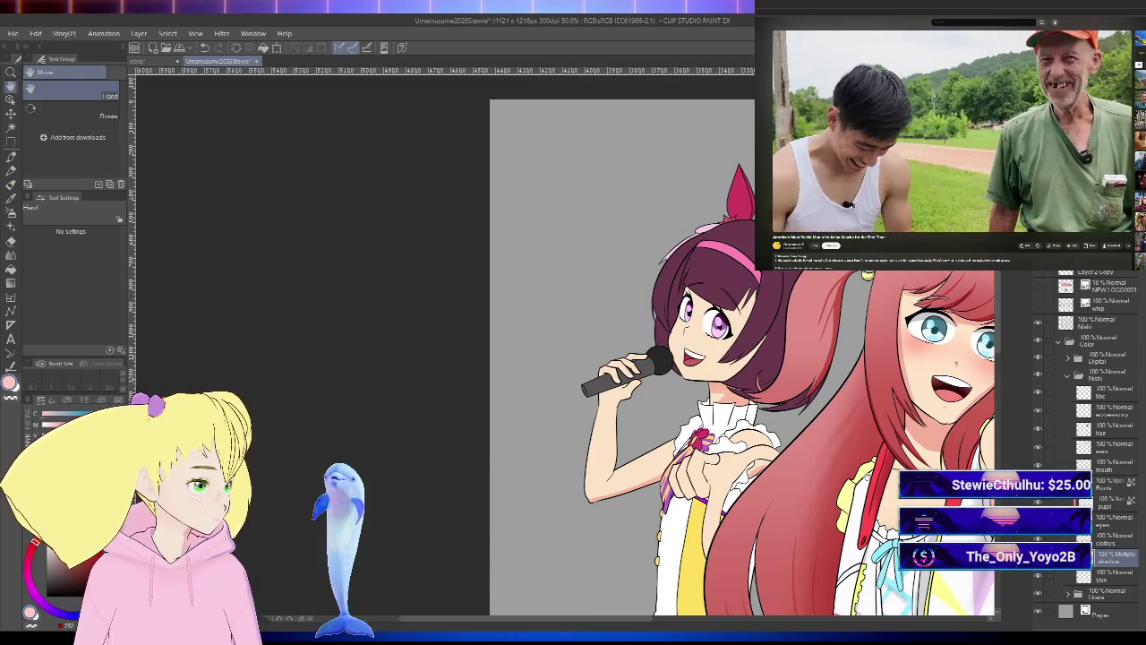
drag(752, 376, 652, 330)
mouse_move(627, 448)
mouse_down()
mouse_move(717, 349)
mouse_move(681, 230)
mouse_up()
drag(681, 448, 732, 217)
key(shift+space)
mouse_move(806, 358)
mouse_down()
mouse_move(856, 463)
mouse_move(797, 538)
mouse_up()
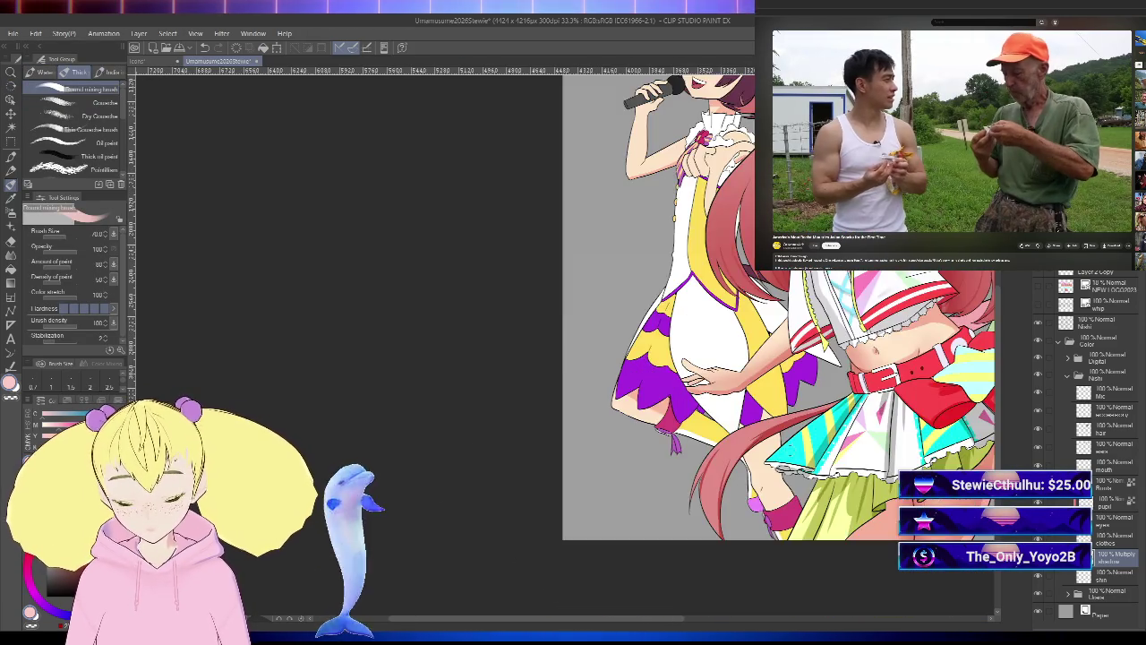
drag(627, 502, 917, 465)
scroll(600, 492, up, 1)
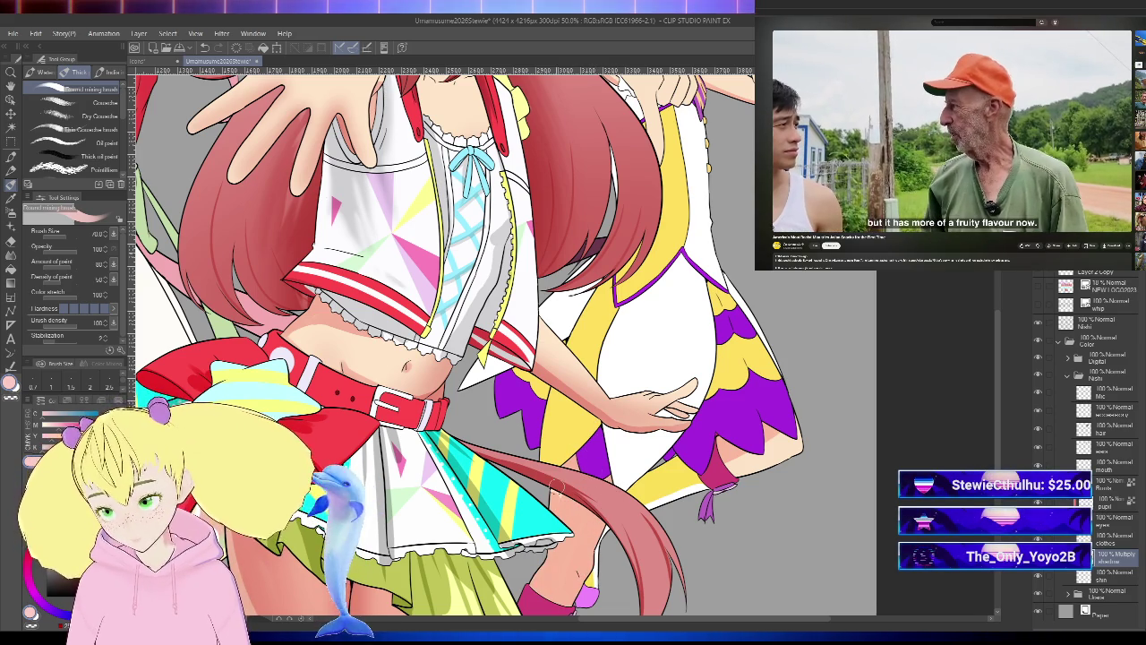
key(h)
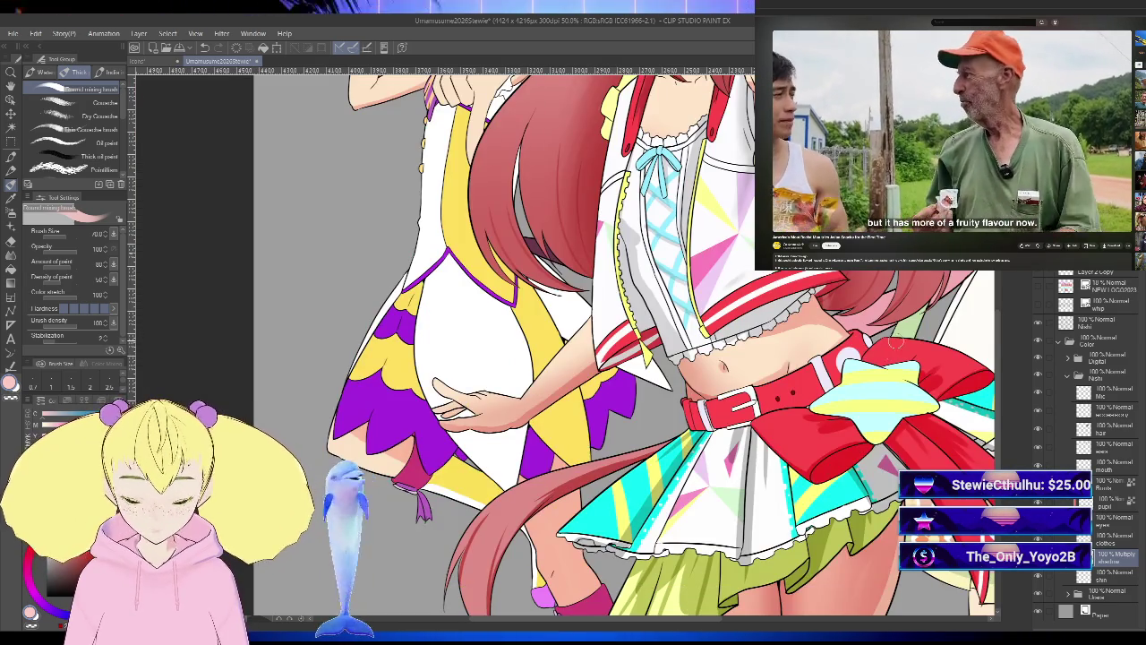
scroll(893, 356, down, 1)
drag(860, 473, 838, 410)
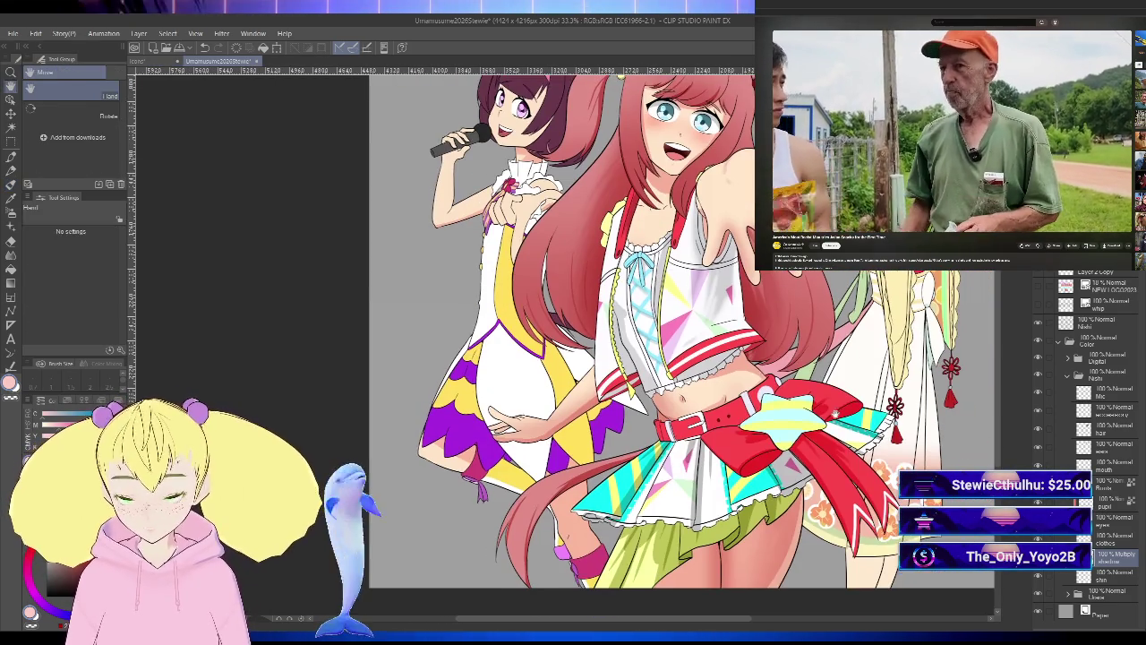
drag(681, 340, 681, 435)
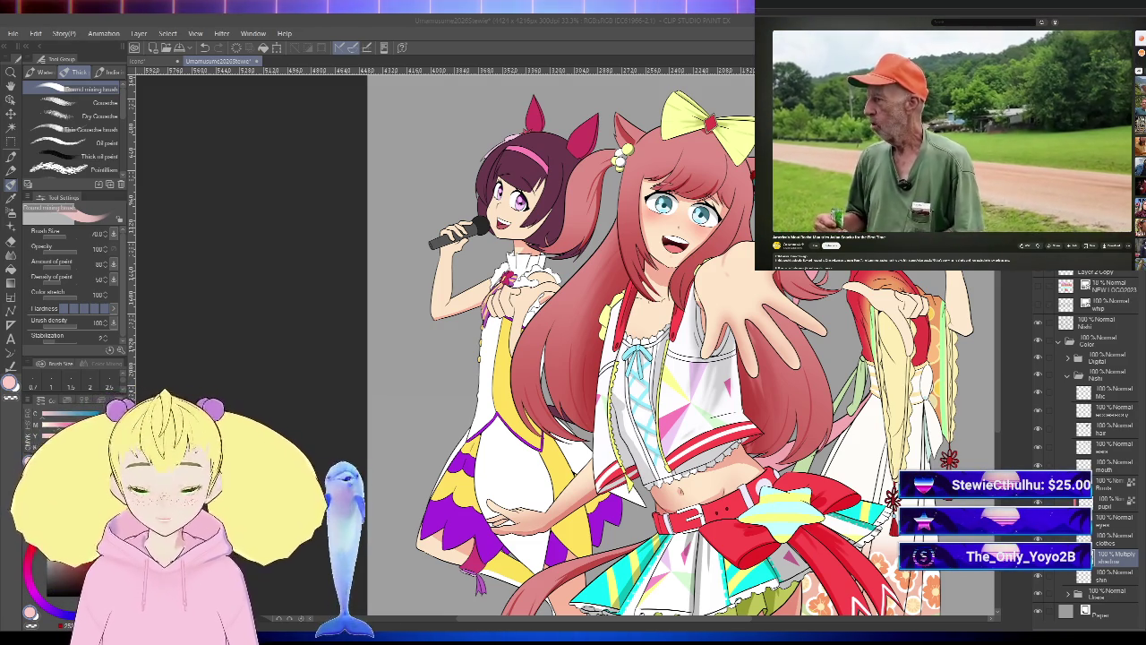
key(h)
mouse_move(976, 395)
mouse_down()
mouse_move(814, 395)
mouse_move(868, 382)
mouse_up()
key(b)
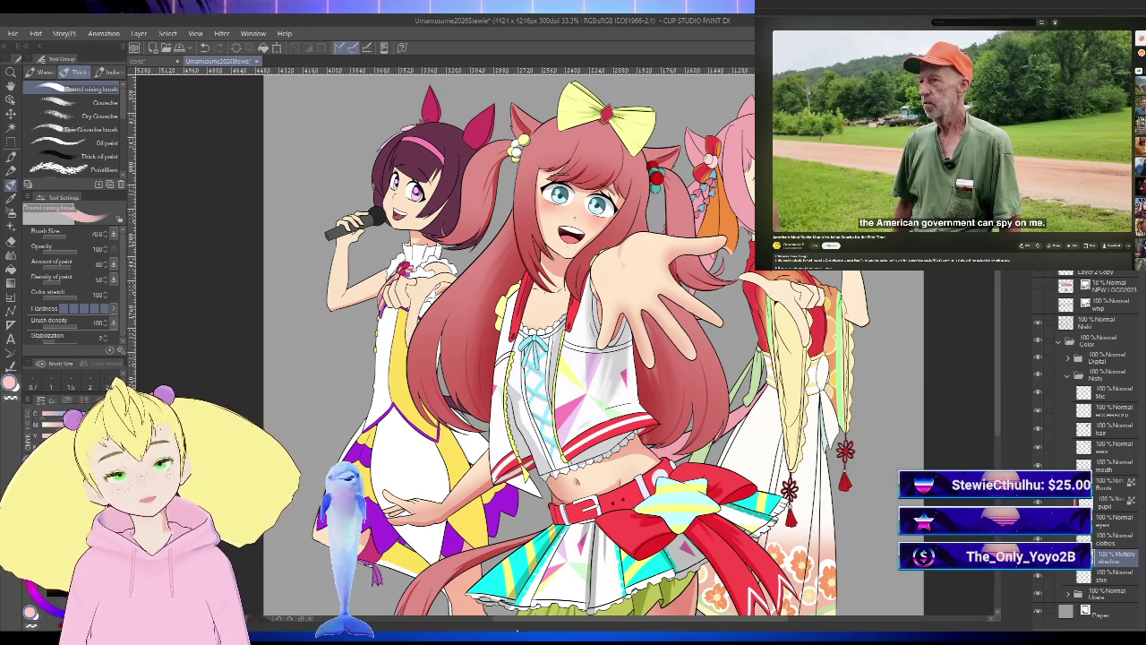
drag(956, 362, 950, 380)
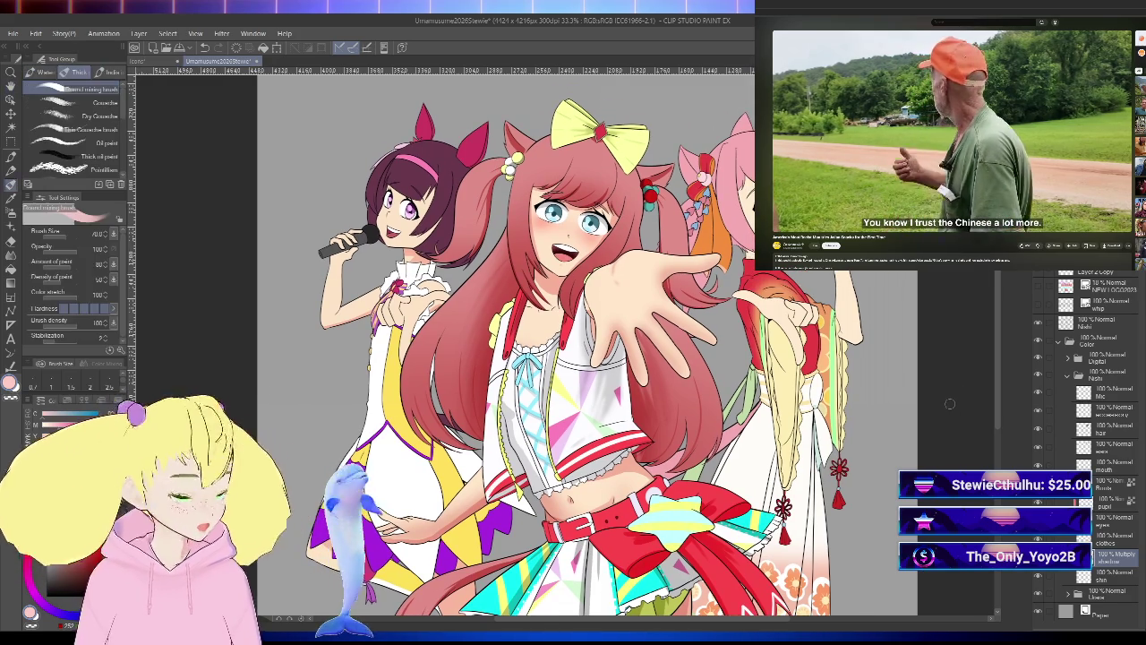
drag(945, 438, 947, 413)
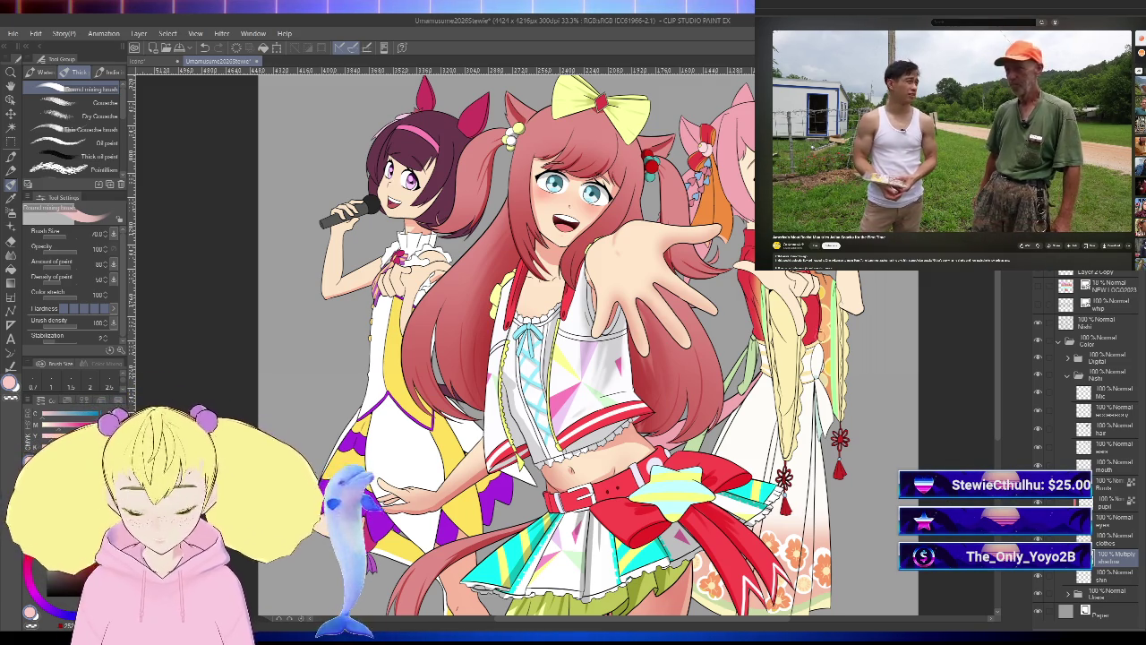
- Target Nishi's hair layer and add a new raster layer above it with Ctrl+Shift+N
key(h)
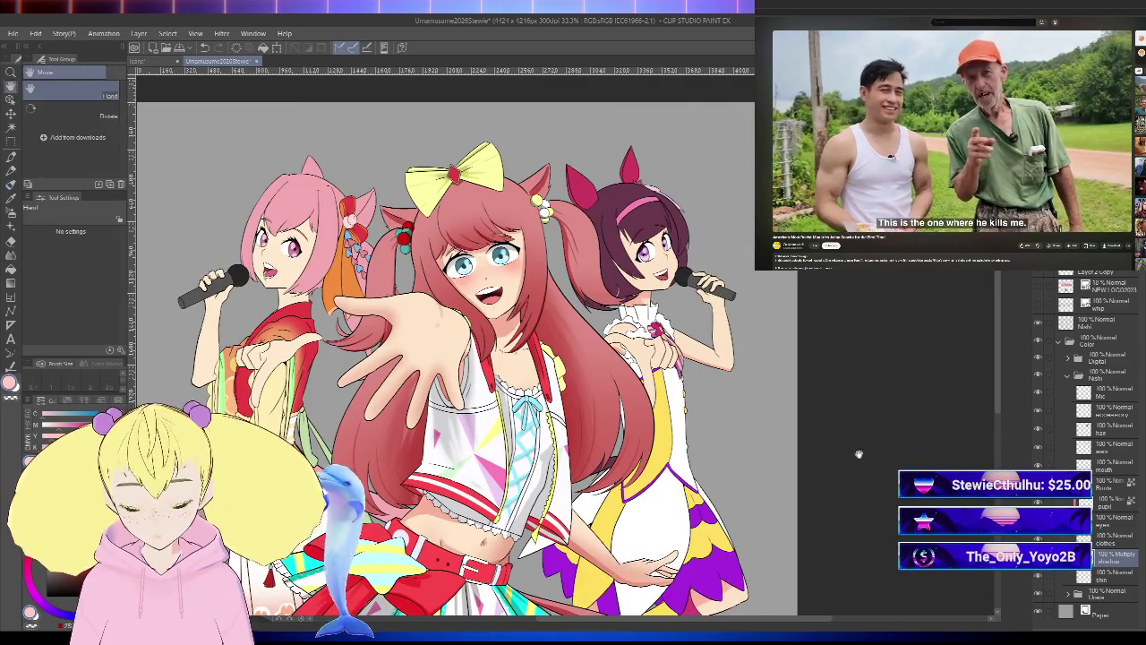
drag(874, 447, 896, 408)
key(b)
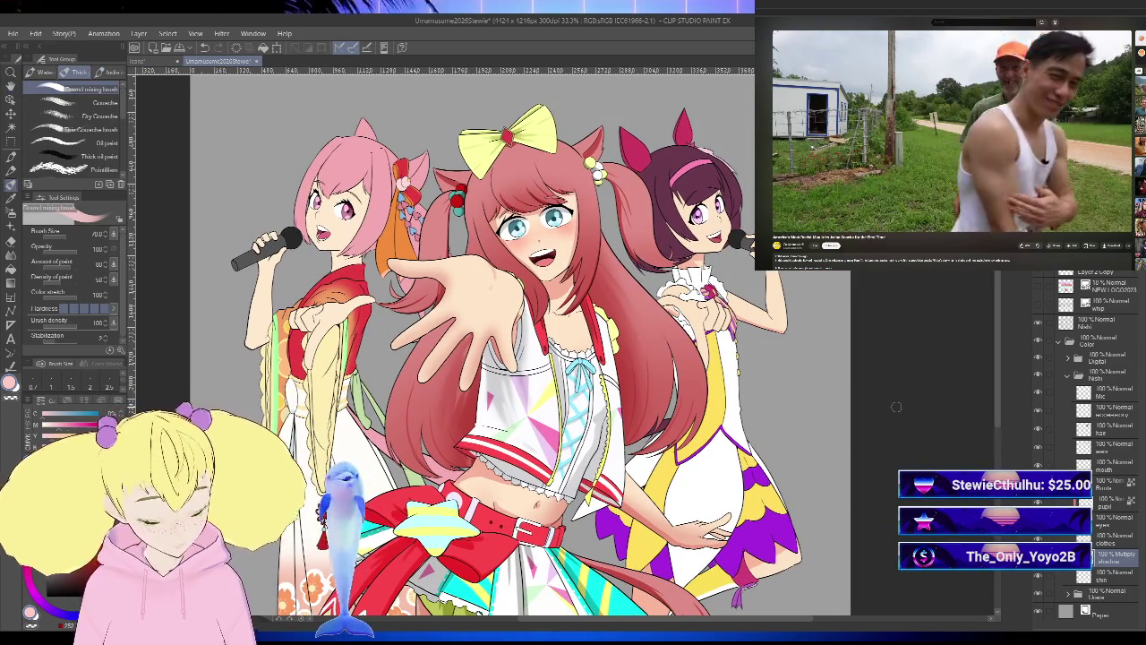
click(1111, 430)
key(ctrl+shift+n)
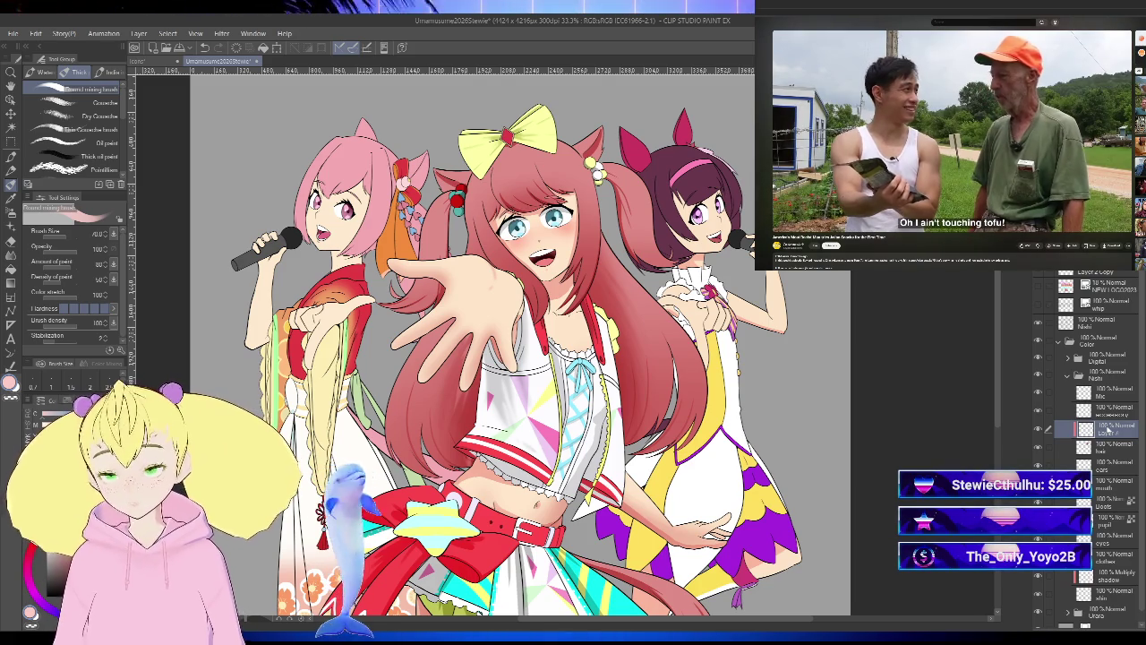
- Name the new layer 'shadow' and pause the video playing in the browser
text(shadow)
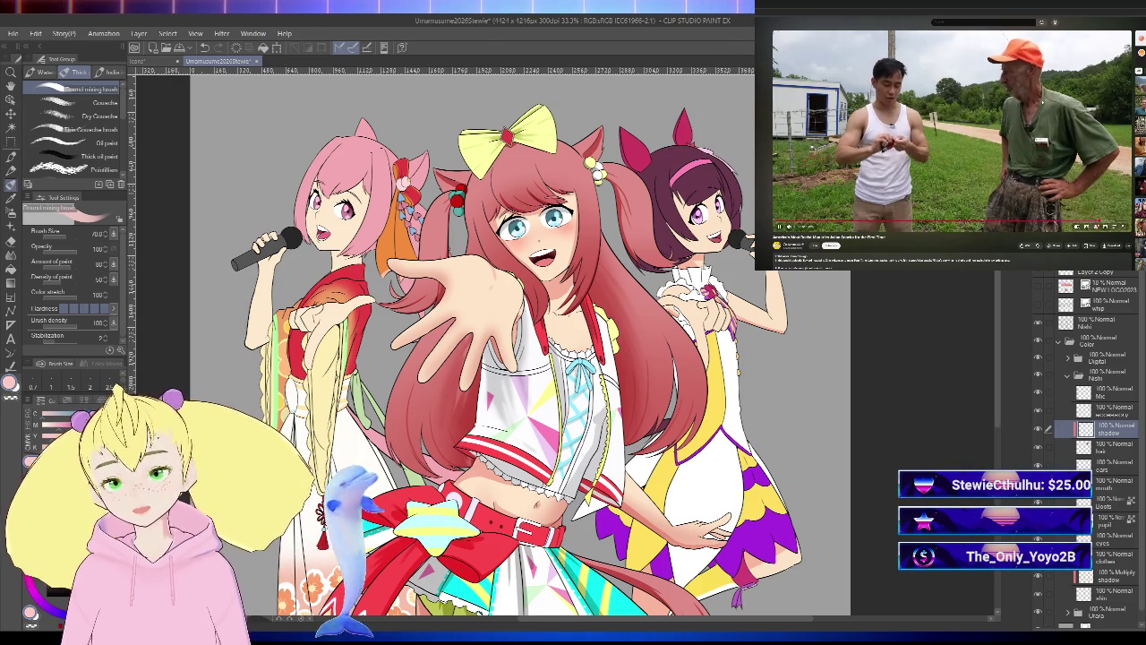
click(952, 130)
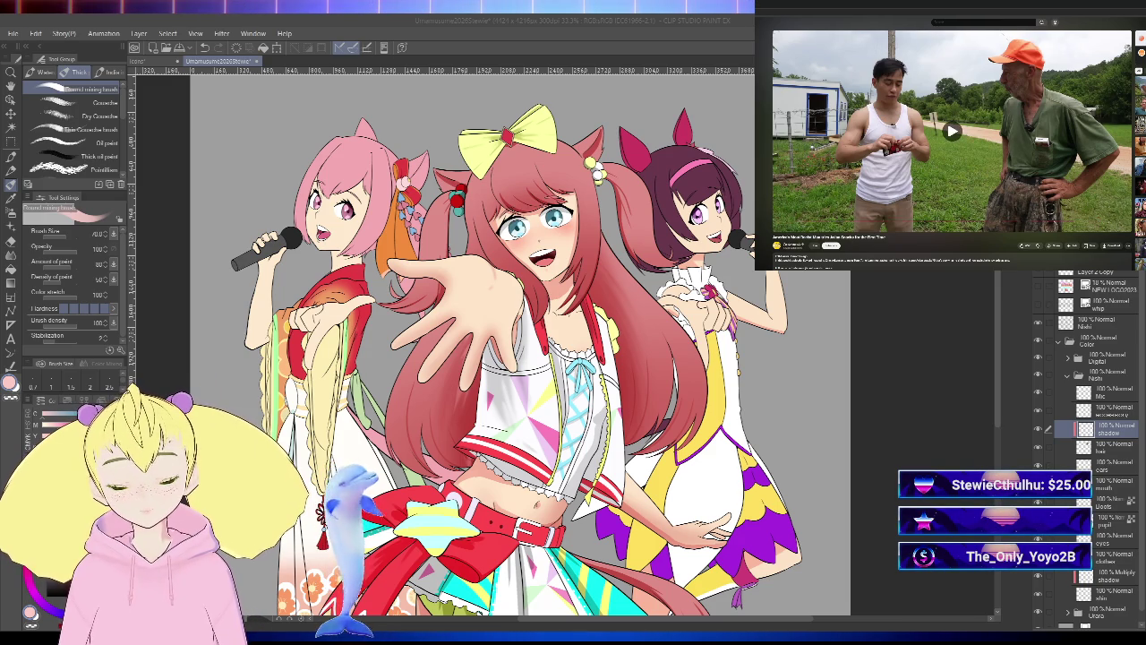
click(914, 339)
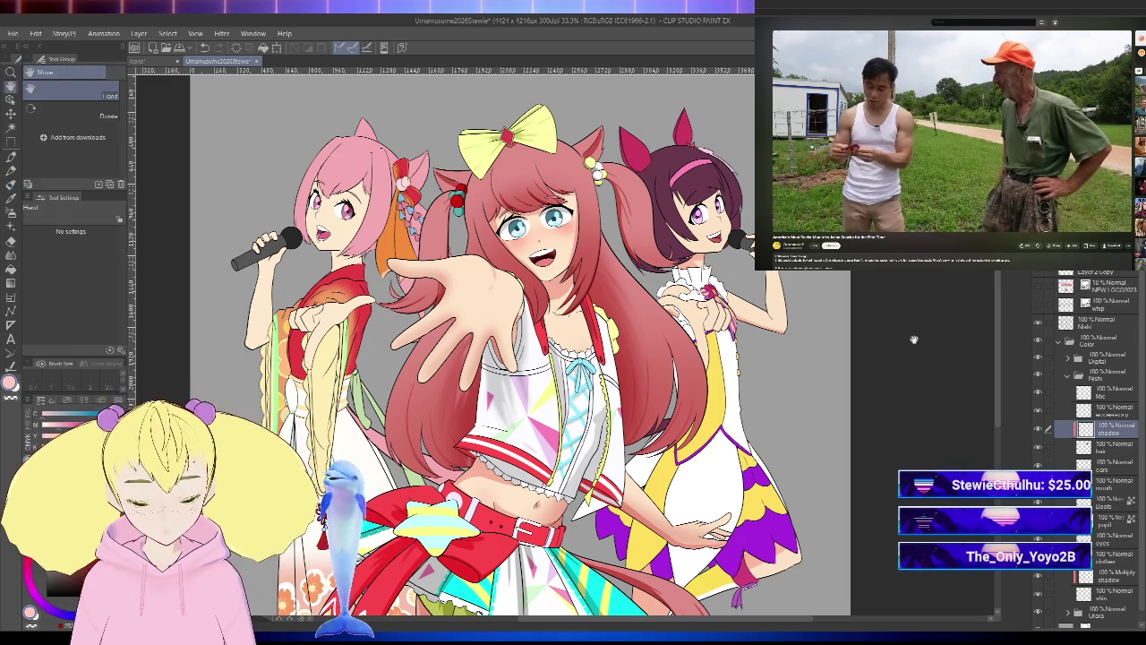
- Switch to the pen and set the shadow layer's blending mode to Multiply
scroll(789, 182, up, 2)
mouse_move(831, 626)
mouse_down()
mouse_move(845, 554)
mouse_move(880, 515)
mouse_up()
key(p)
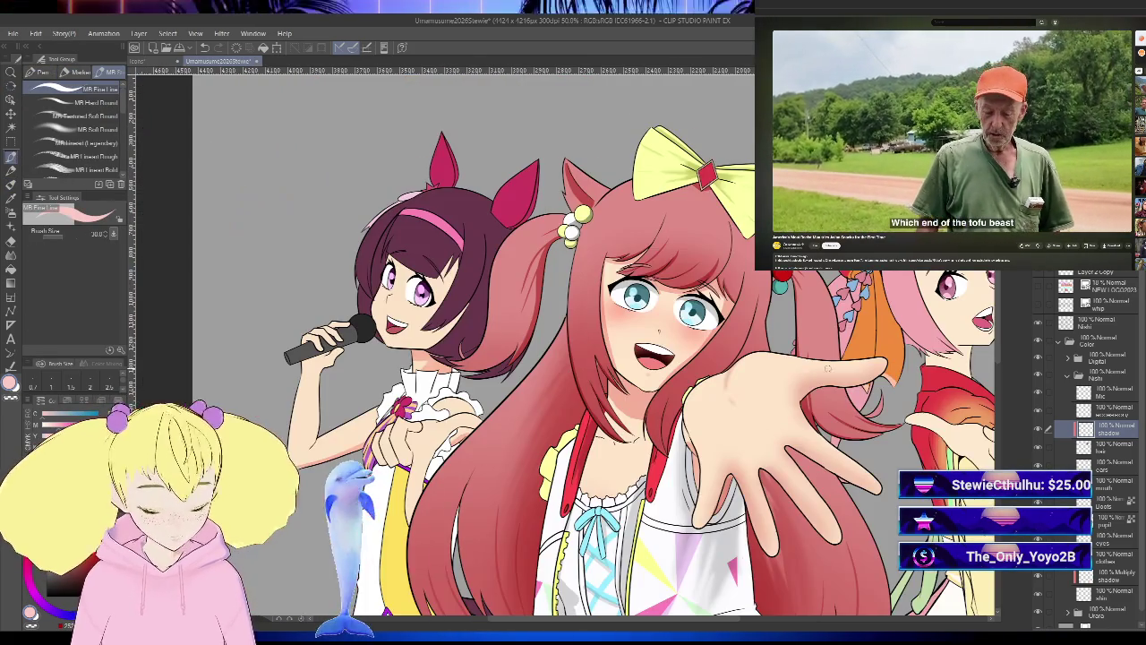
drag(573, 359, 867, 515)
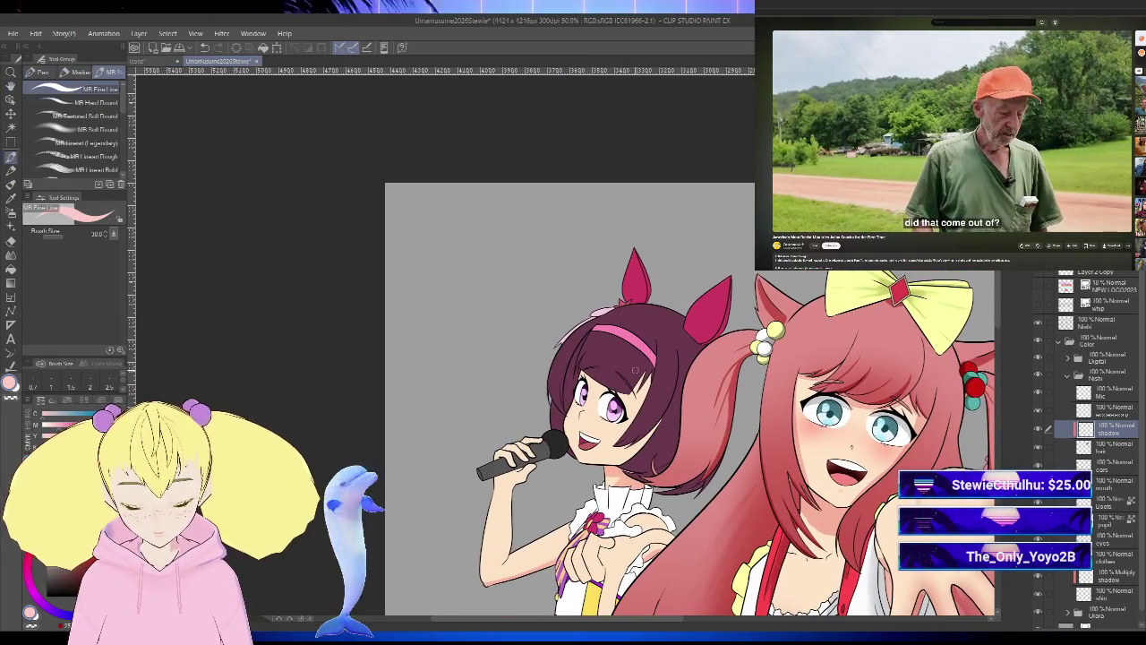
scroll(753, 368, up, 1)
drag(672, 394, 753, 367)
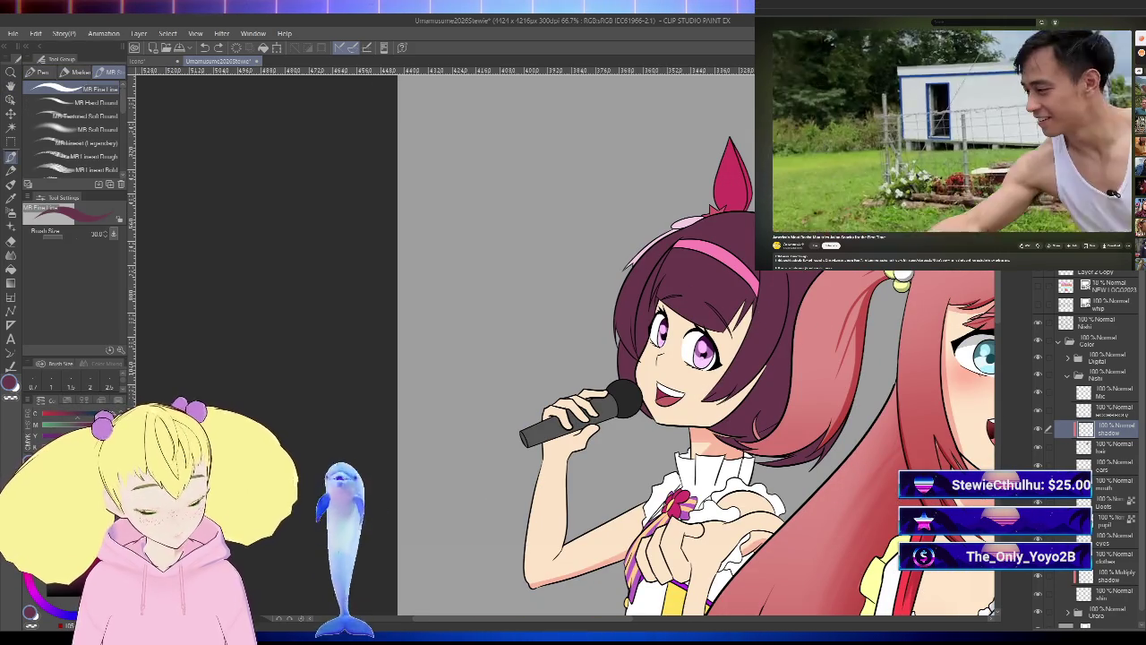
click(1066, 260)
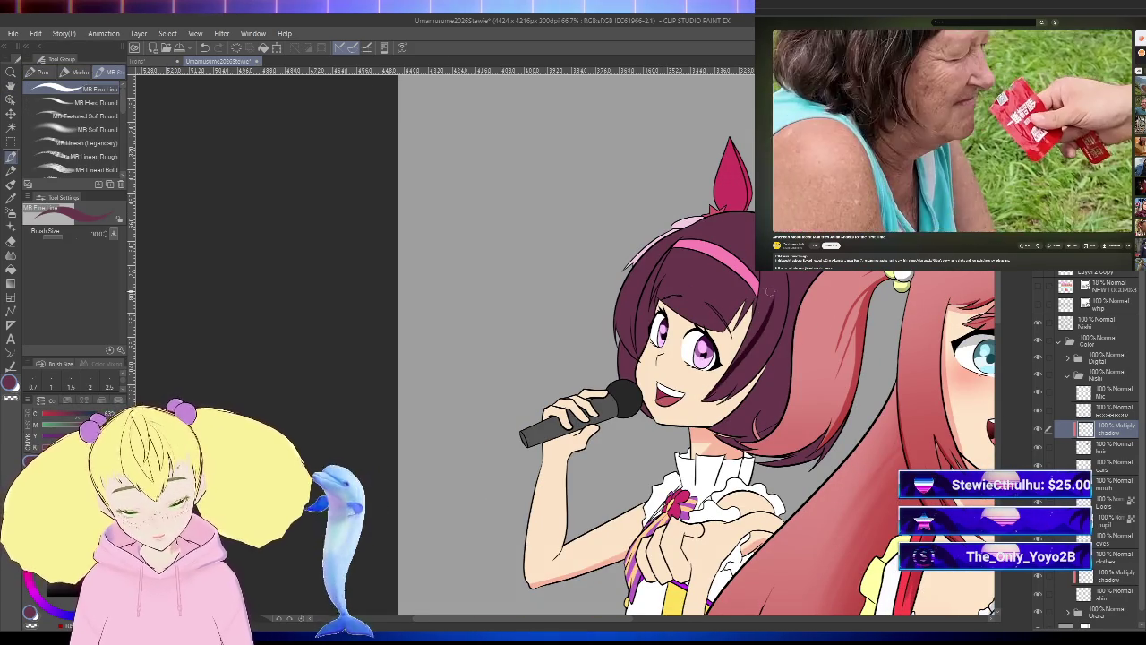
- Frame the red-haired girl and set the pen brush size to 20
key(h)
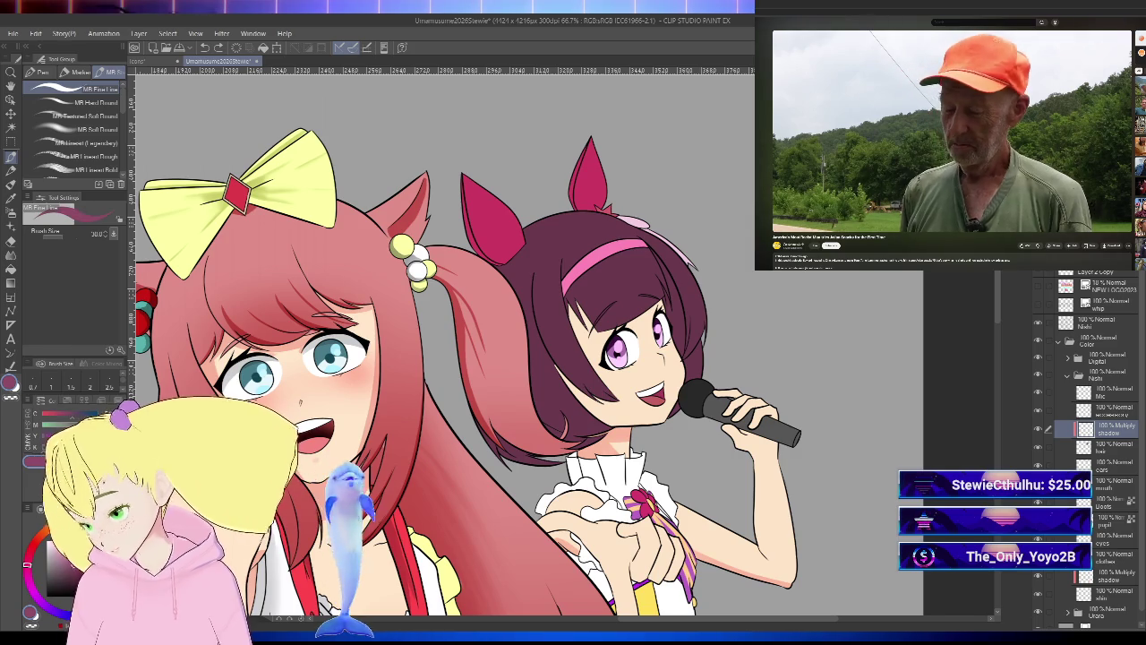
drag(797, 430, 801, 467)
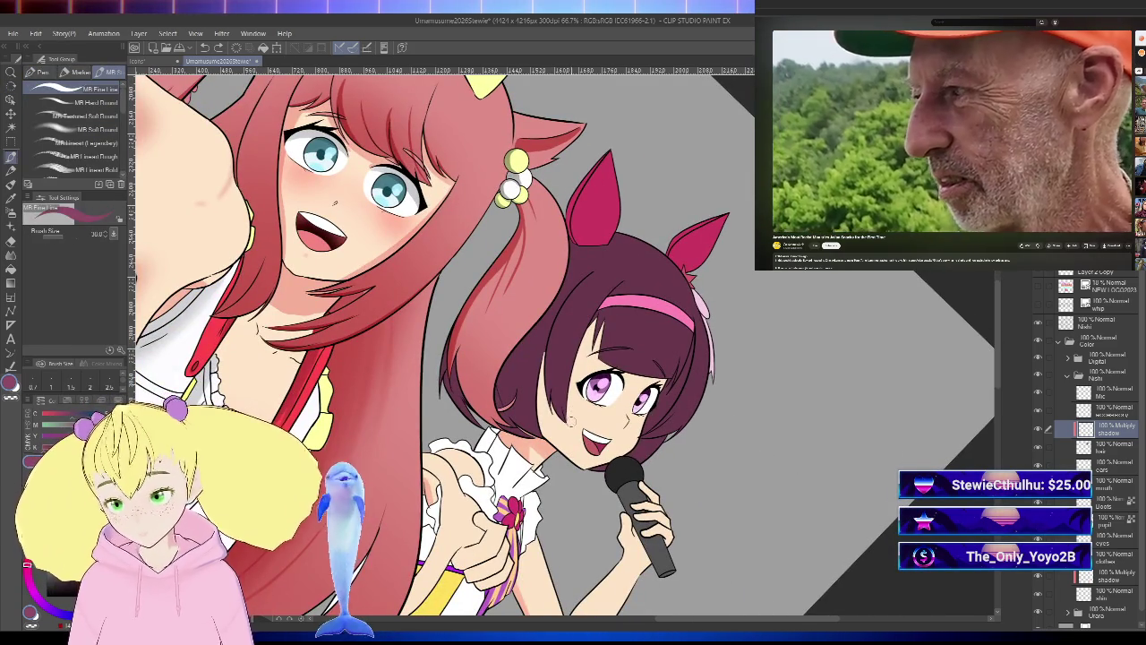
key(bracketright)
key(bracketright)
key(bracketright)
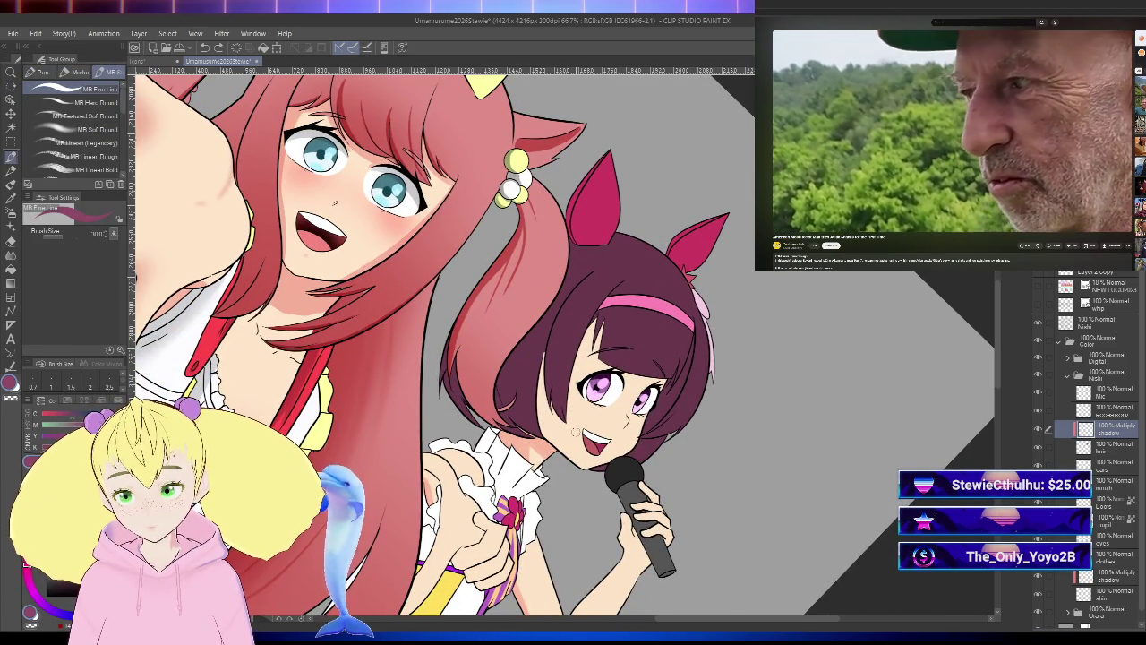
key(bracketleft)
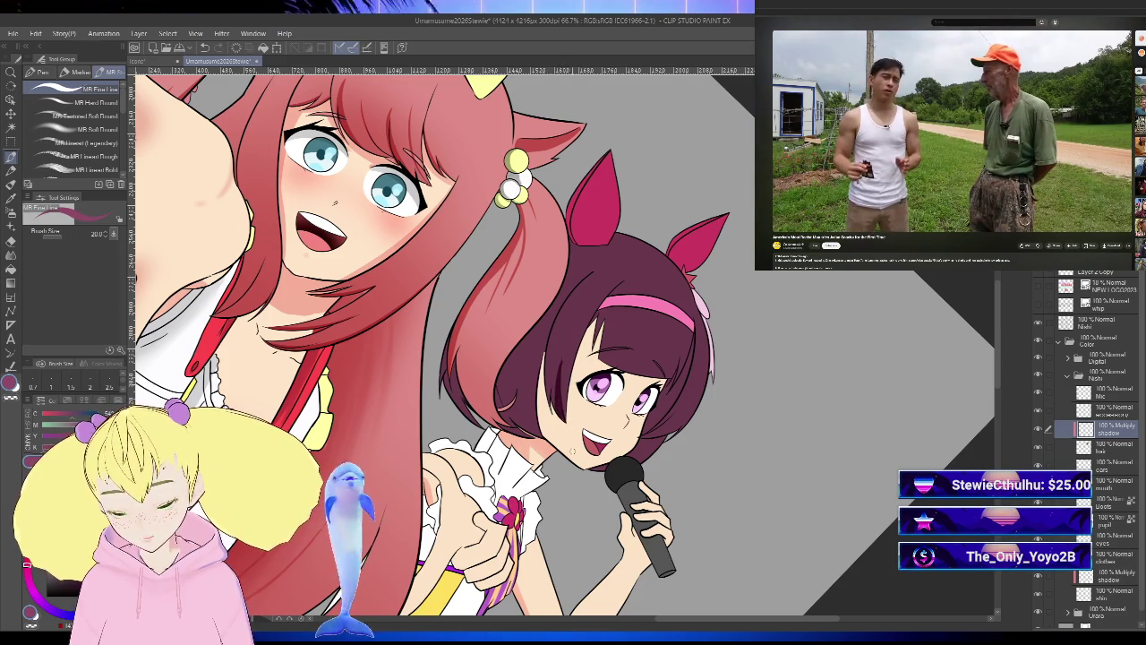
- Mirror the view to check the face, adjusting the brush between sizes 9 and 12.5
key(h)
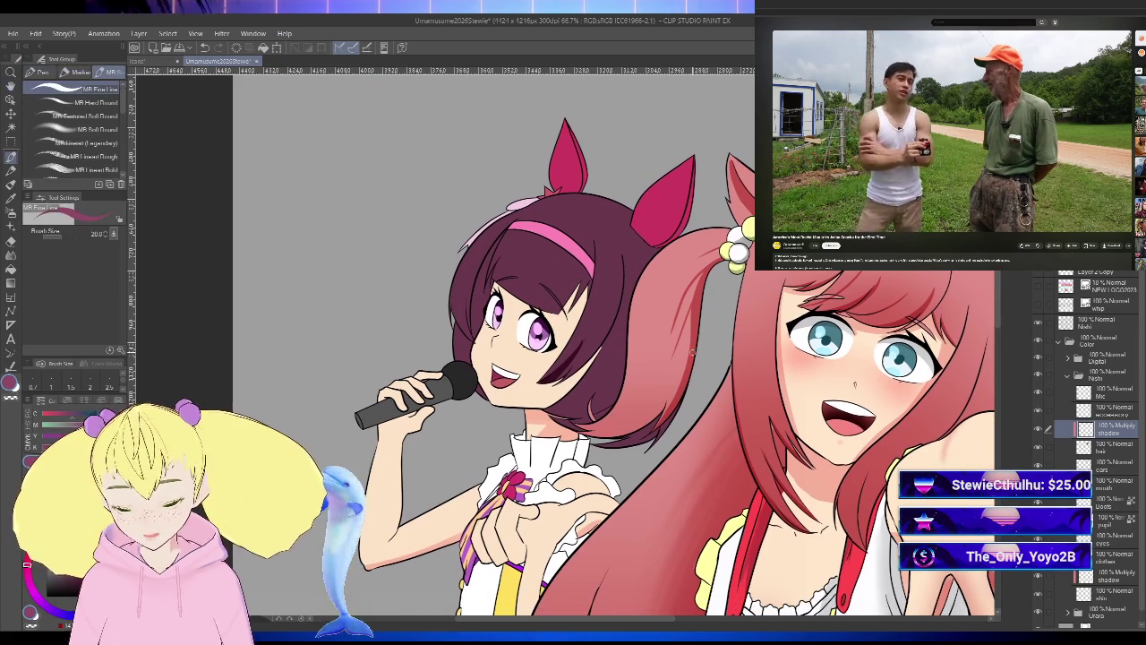
scroll(532, 410, up, 2)
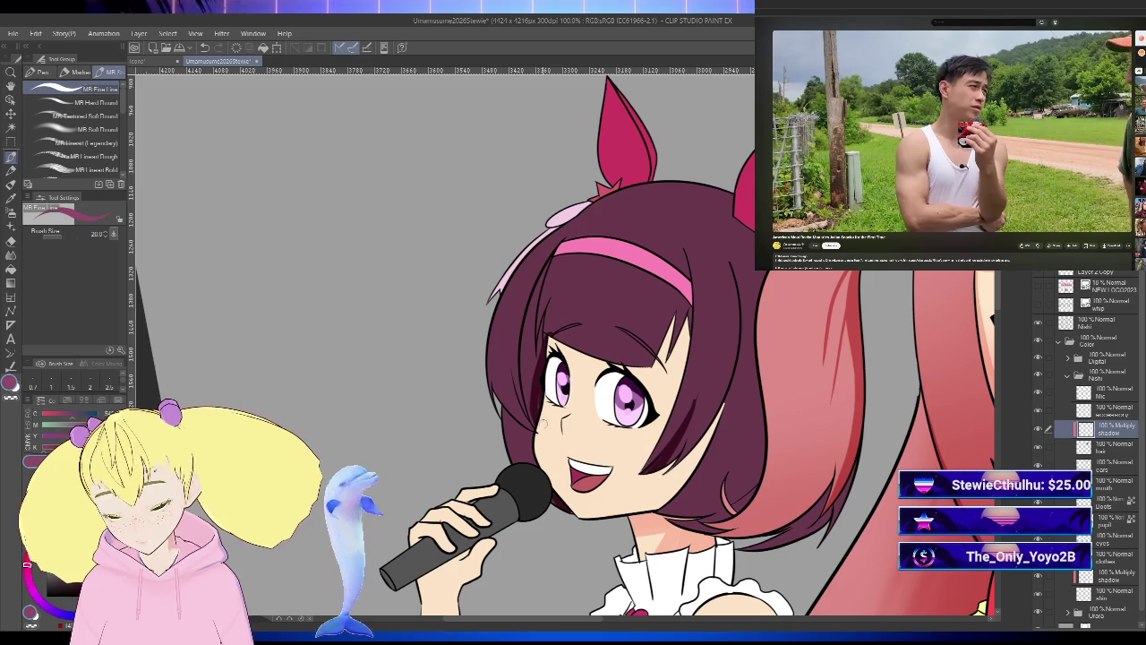
key(h)
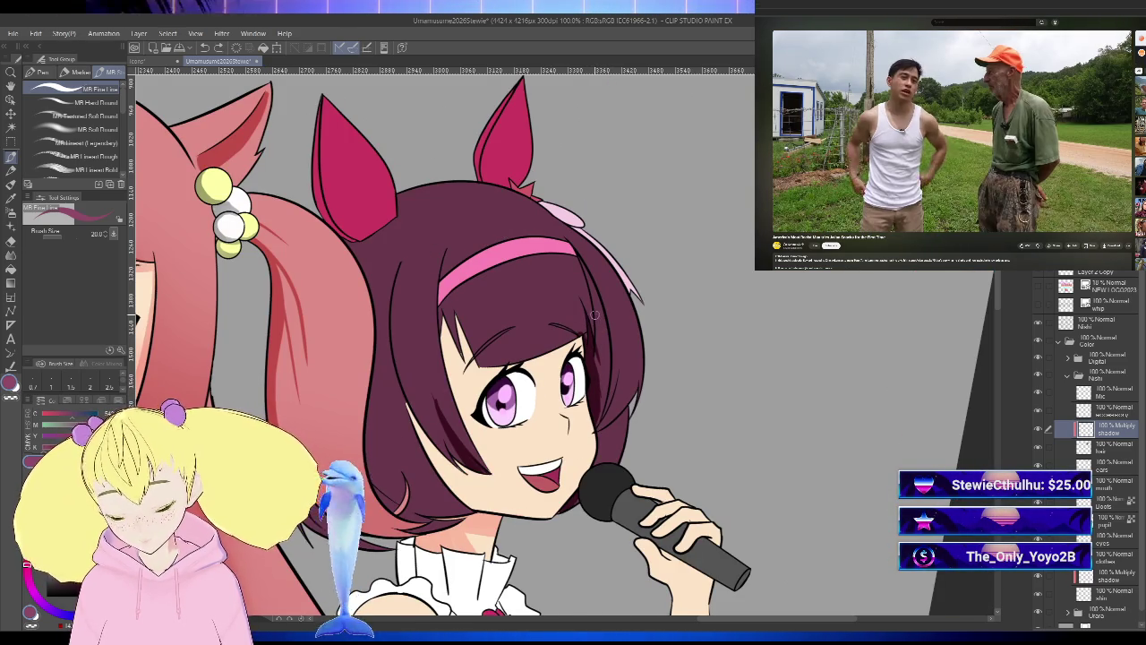
key(h)
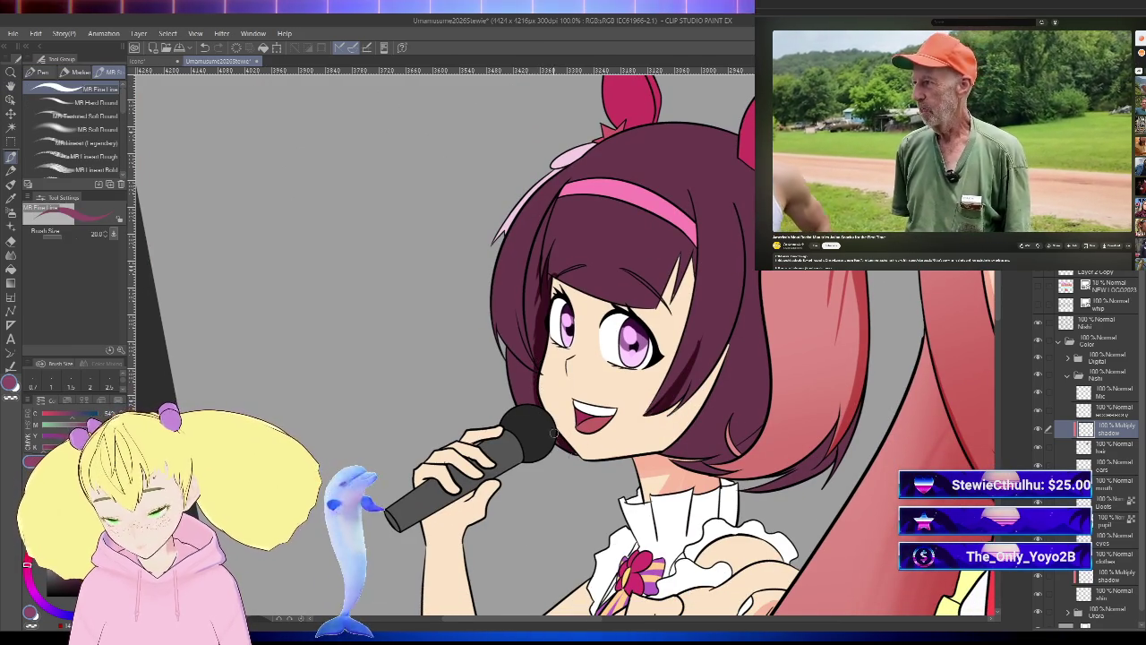
scroll(578, 439, up, 3)
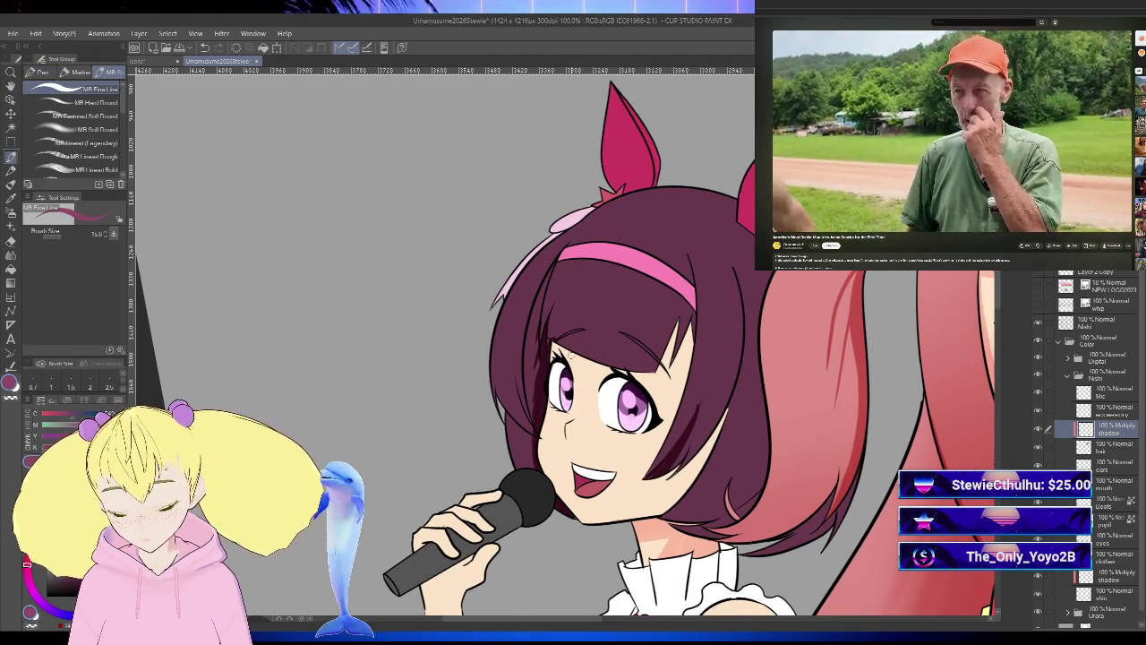
key(bracketleft)
key(bracketright)
key(bracketright)
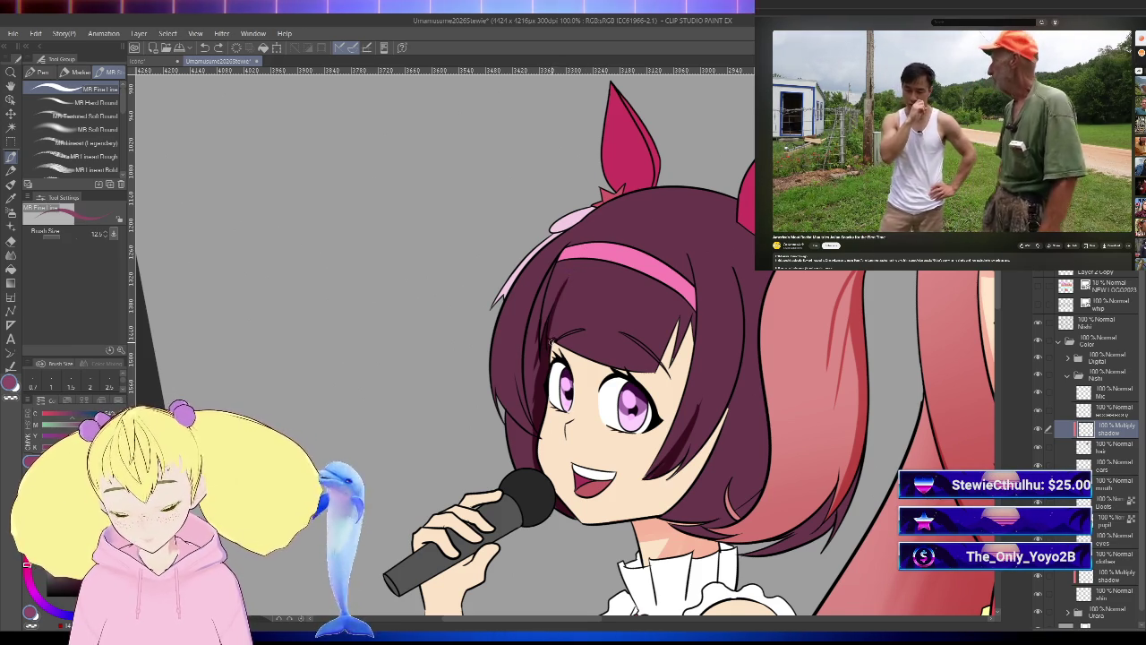
key(h)
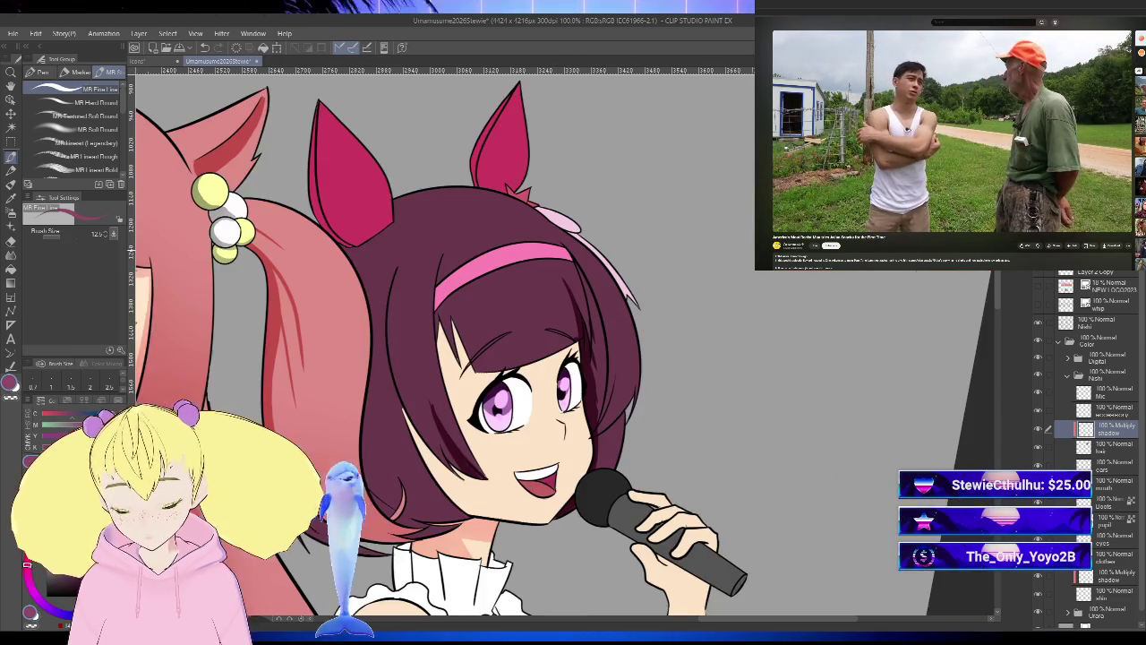
key(p)
- Tilt, zoom out and mirror the view around the brown-haired girl, then pick the eraser
key(h)
mouse_move(537, 358)
mouse_down()
mouse_move(613, 300)
mouse_move(668, 363)
mouse_up()
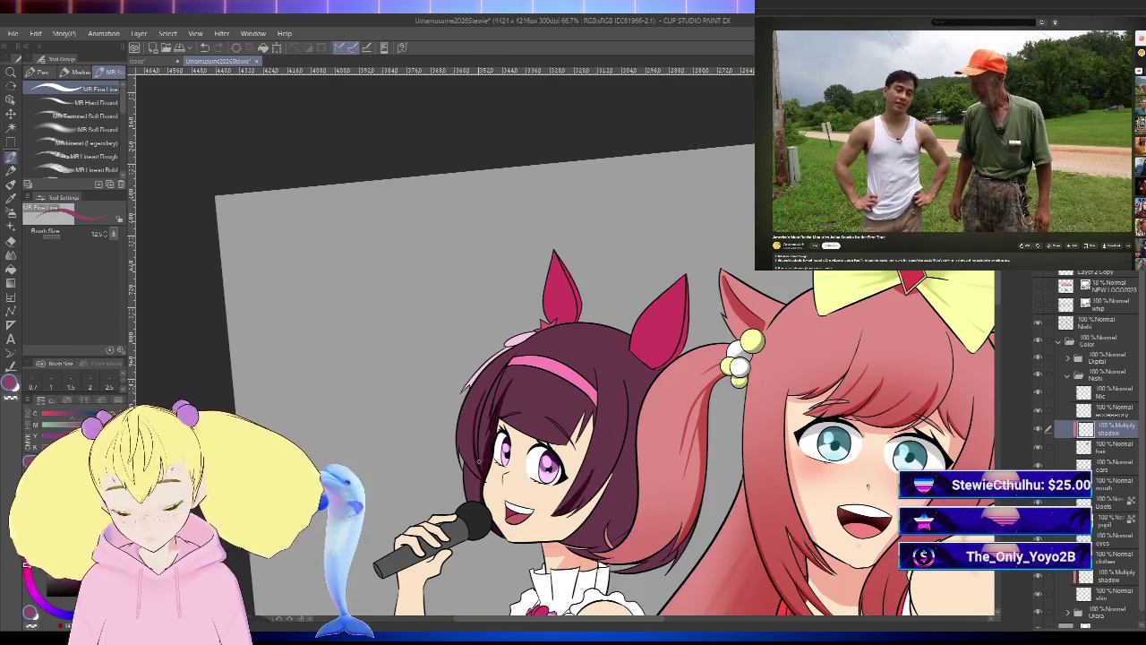
drag(485, 479, 301, 358)
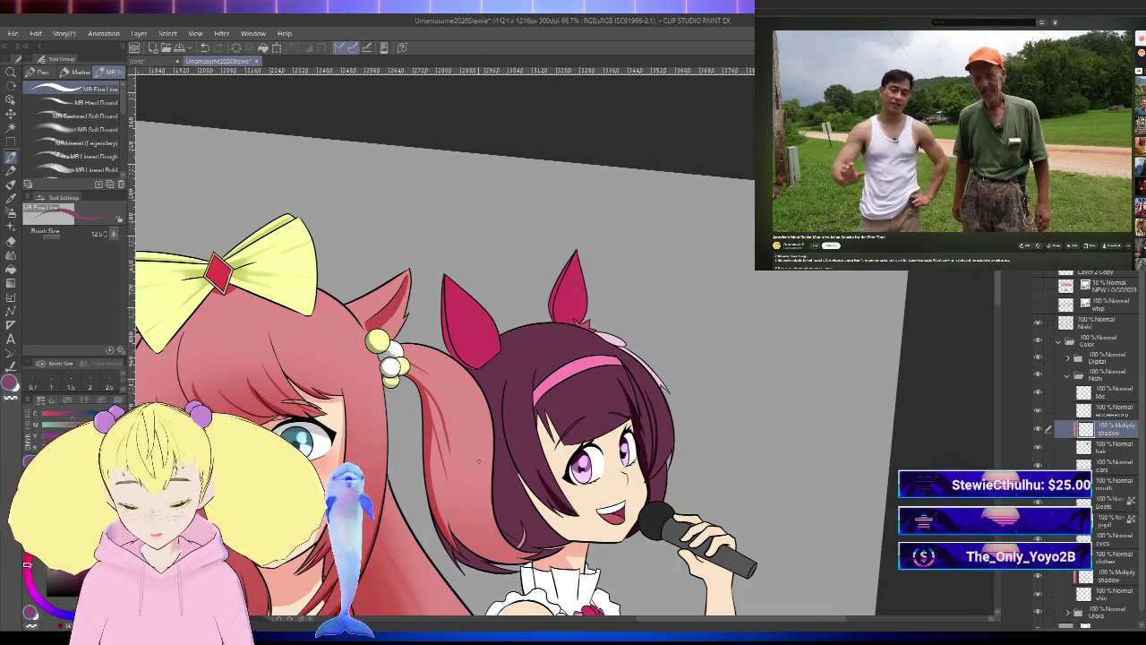
key(h)
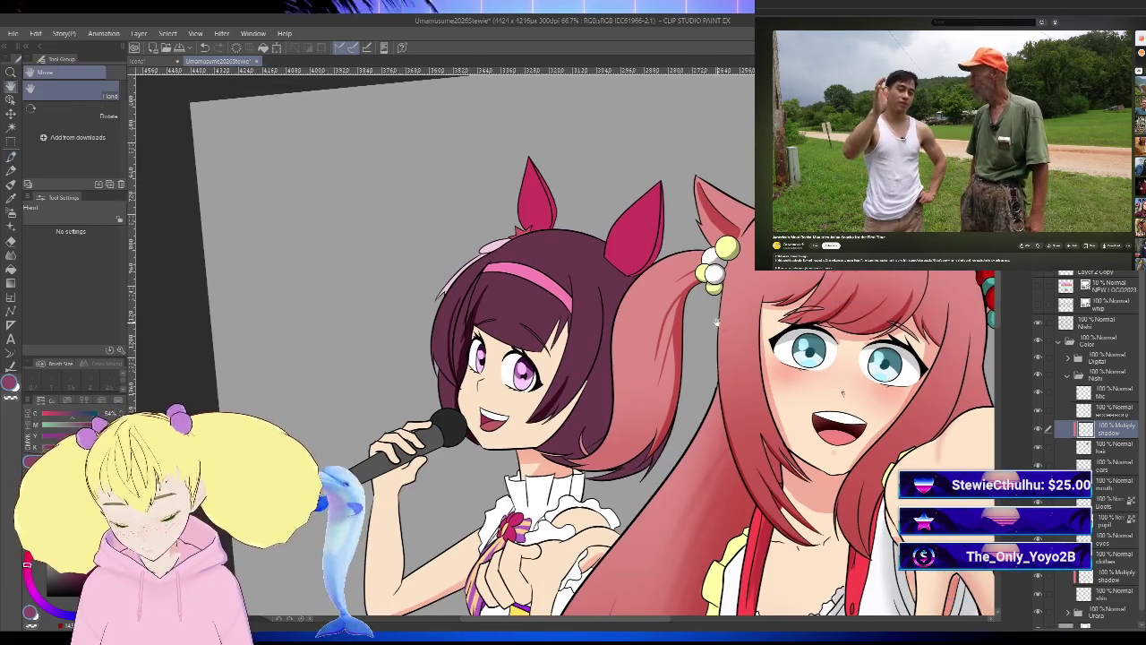
scroll(424, 424, up, 5)
scroll(424, 423, down, 4)
key(e)
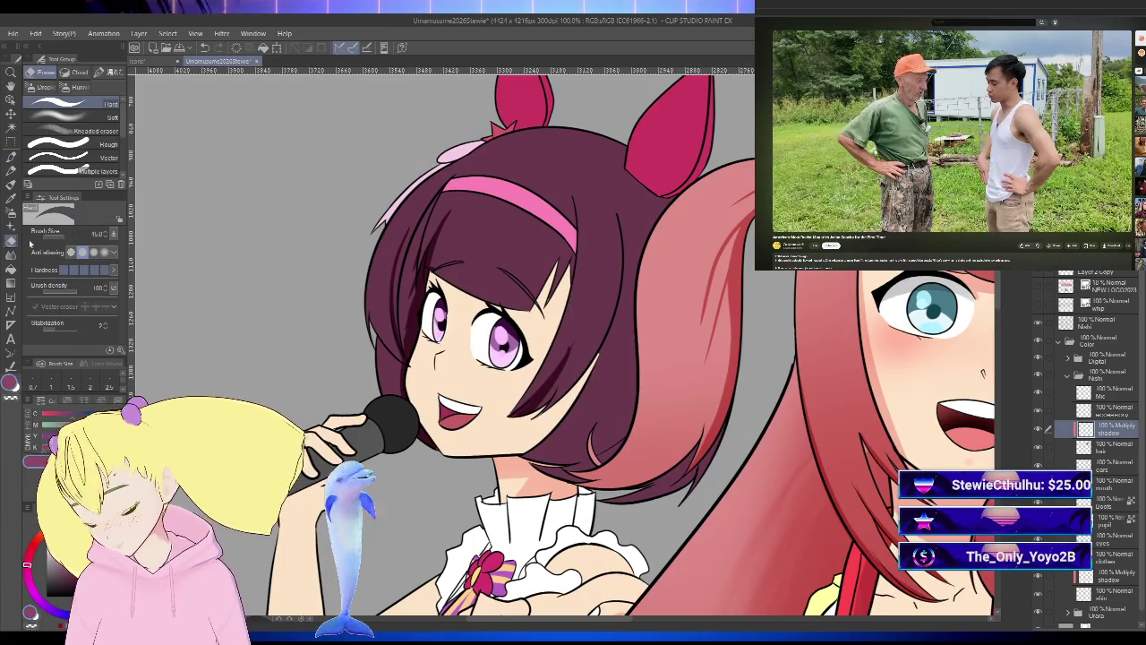
scroll(577, 411, up, 3)
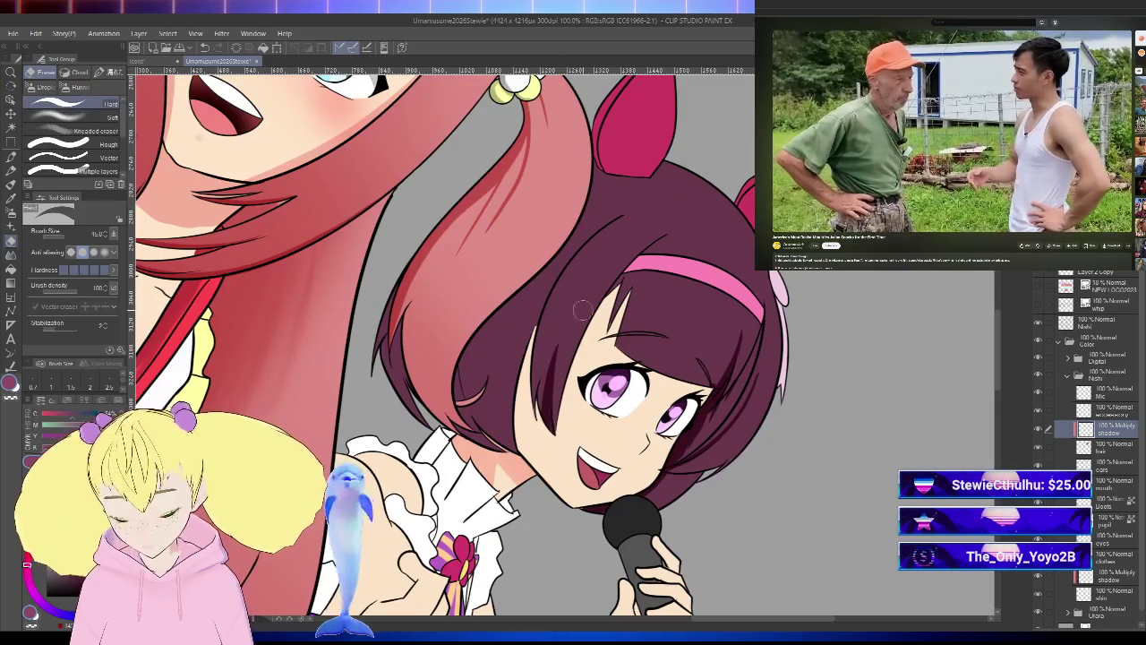
scroll(564, 408, down, 1)
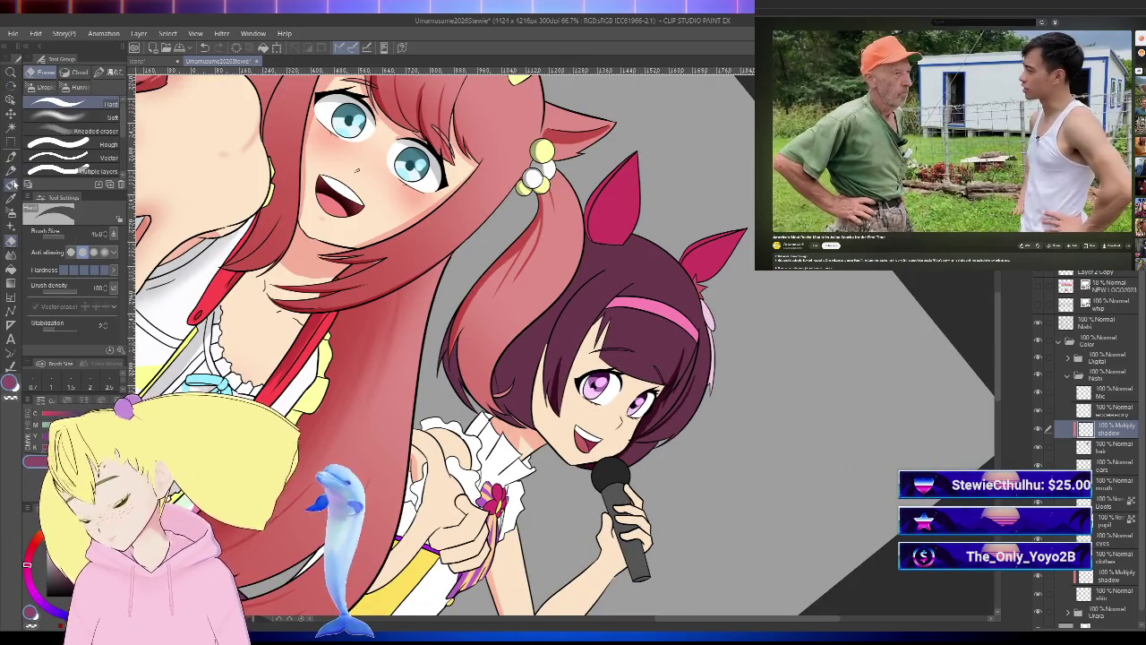
- Select the MR Fine Line pen group, raise its size to 20, then rotate and reset the canvas
click(11, 185)
click(11, 156)
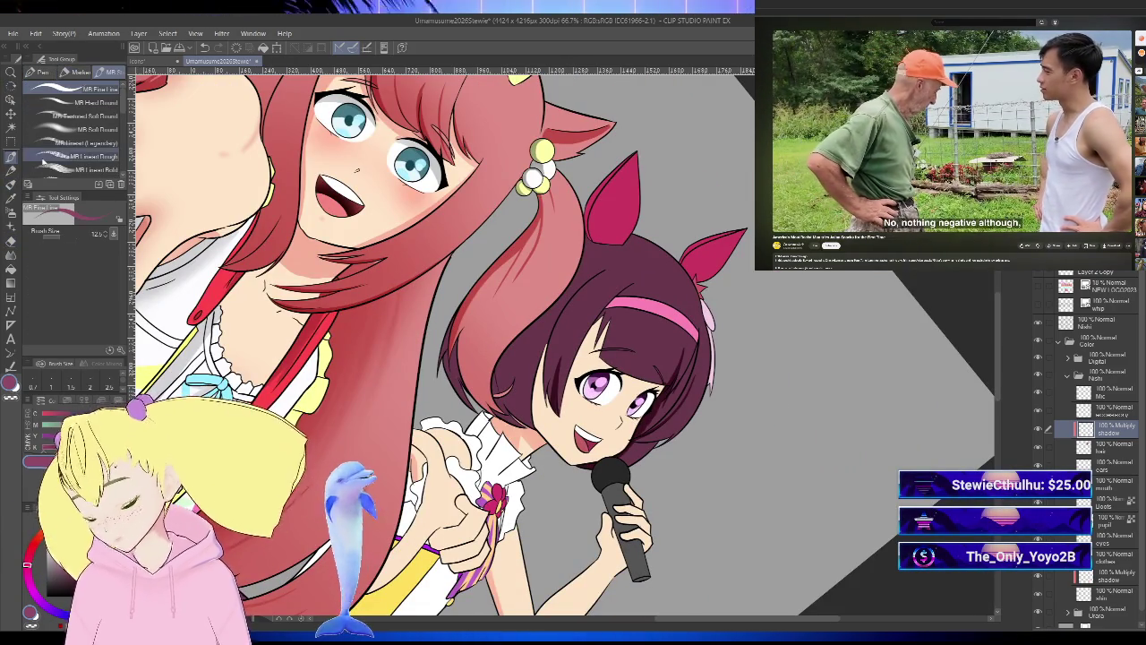
key(bracketright)
key(bracketright)
key(bracketright)
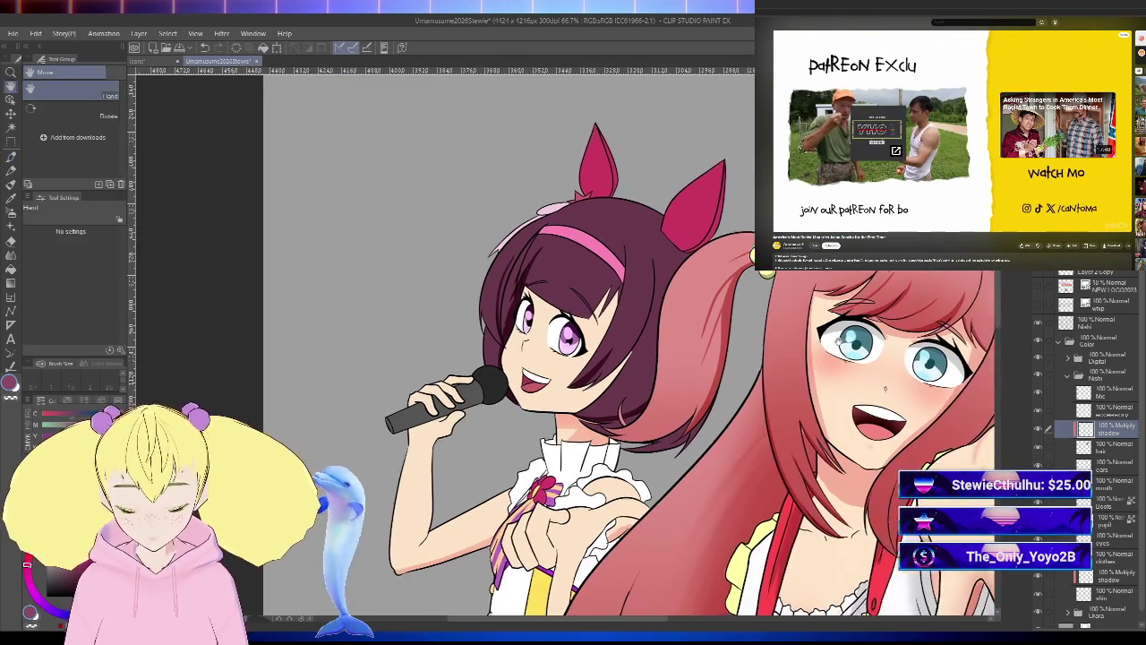
key(r)
mouse_move(515, 299)
mouse_down()
mouse_move(583, 207)
mouse_move(466, 345)
mouse_up()
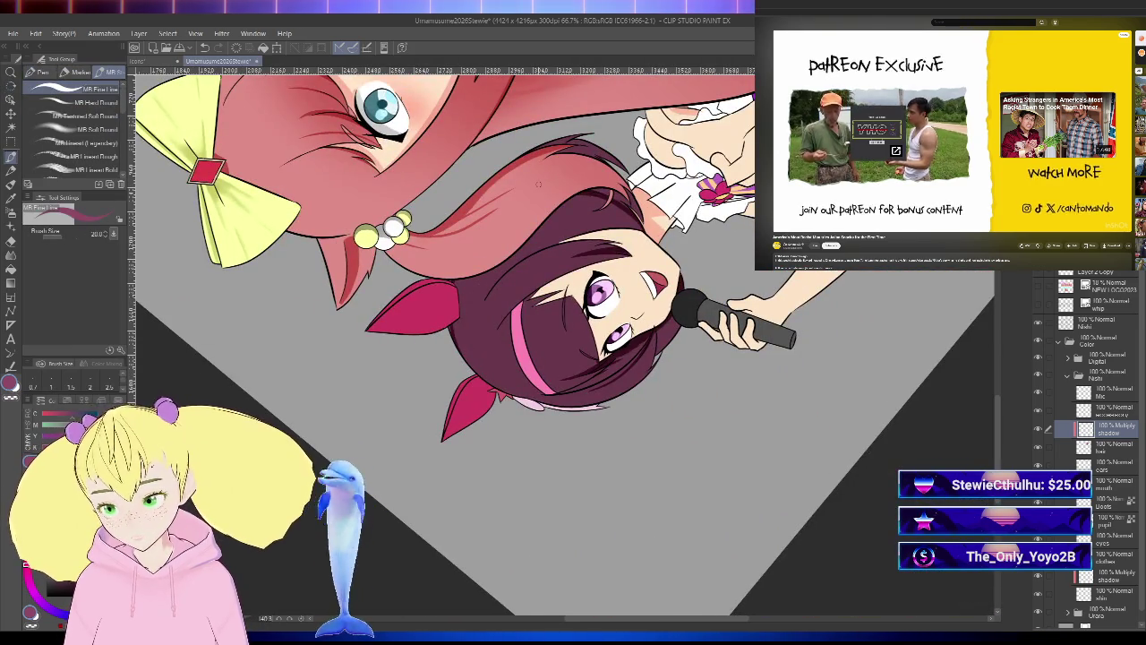
key(at)
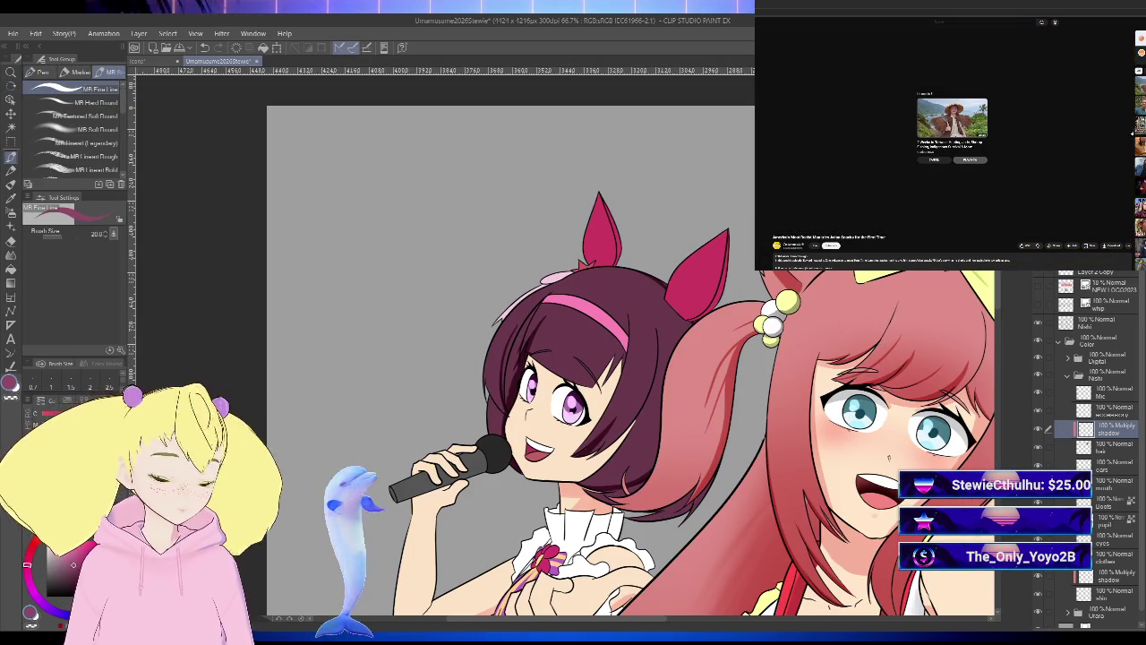
- Cancel autoplay in the browser and scroll through the recommendations and comments
click(932, 160)
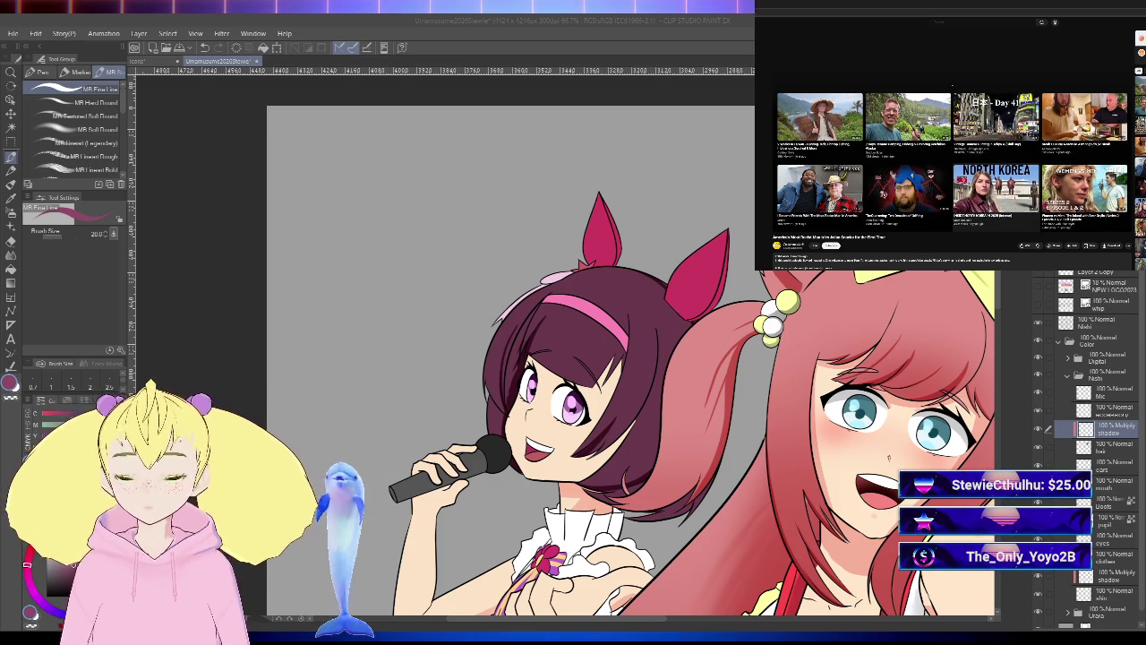
scroll(952, 161, down, 1)
scroll(952, 161, down, 1)
scroll(953, 85, down, 1)
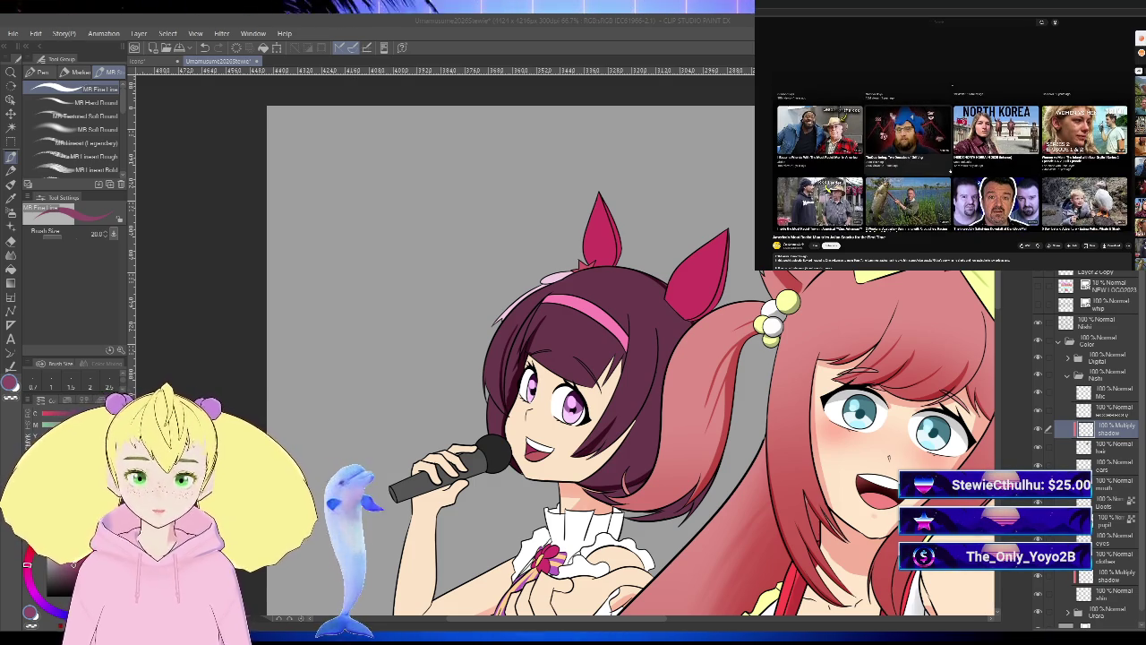
scroll(953, 85, down, 1)
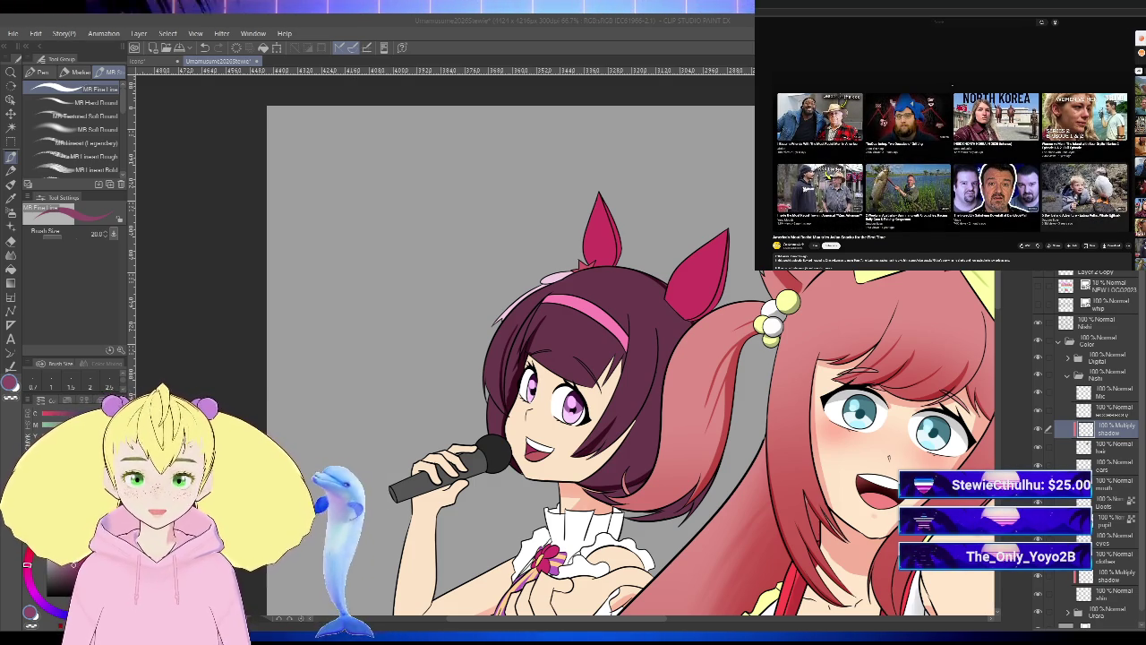
scroll(952, 85, down, 2)
scroll(953, 143, down, 1)
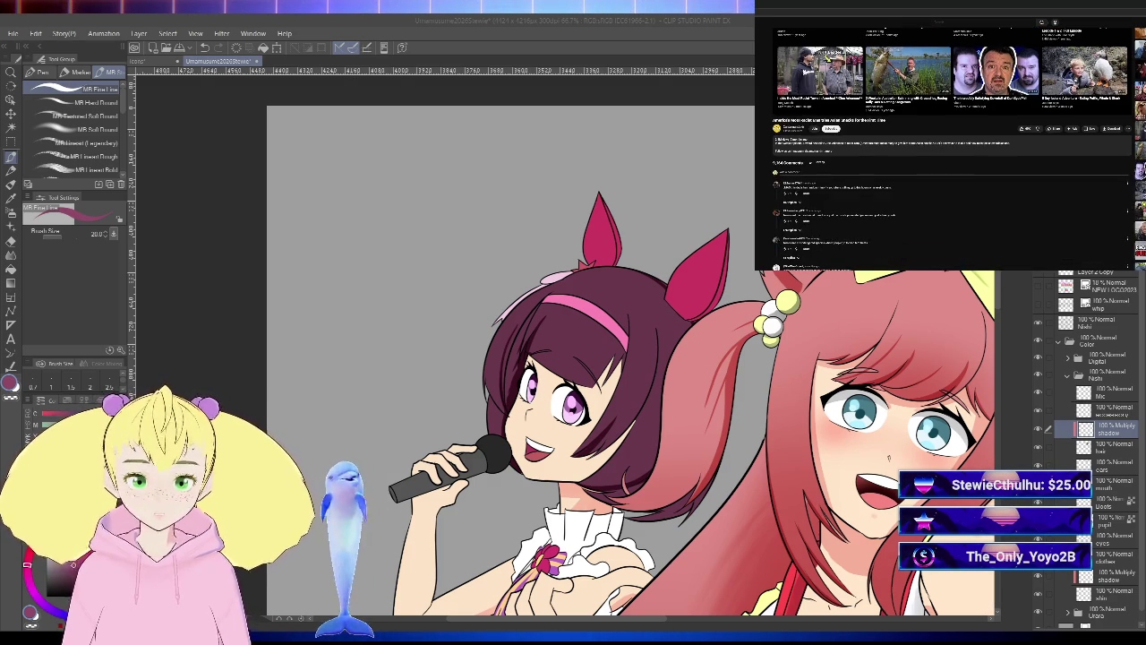
scroll(952, 144, down, 2)
scroll(952, 143, down, 1)
scroll(952, 144, down, 2)
scroll(952, 143, down, 1)
scroll(952, 144, down, 2)
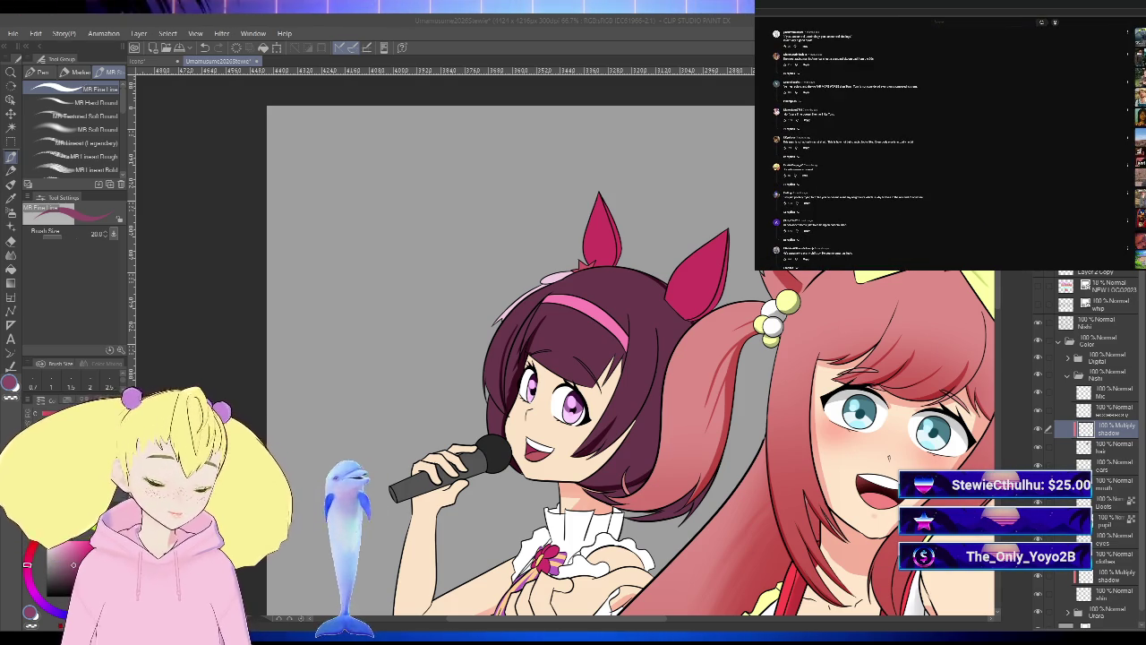
scroll(952, 143, down, 2)
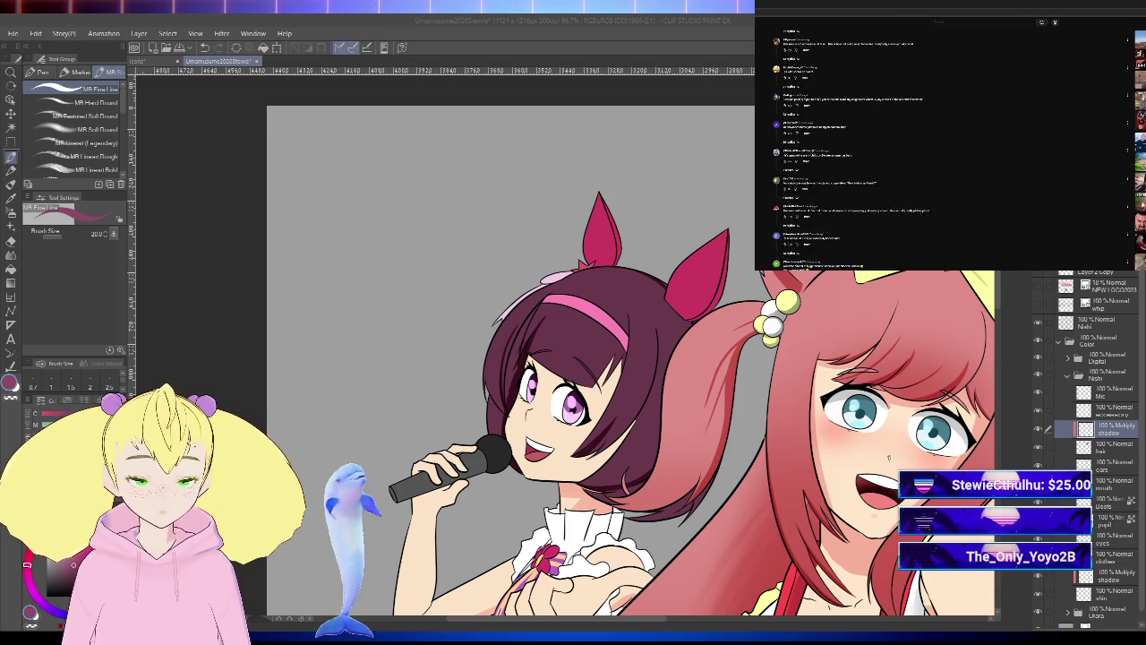
scroll(952, 144, down, 2)
scroll(952, 144, down, 2)
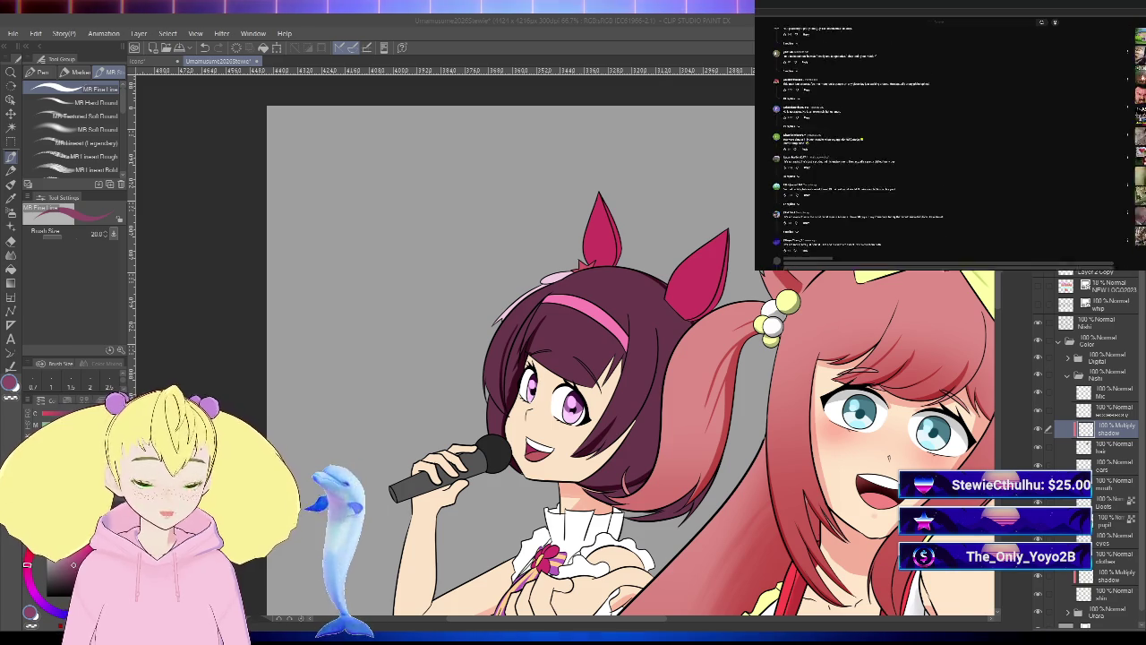
scroll(952, 143, down, 2)
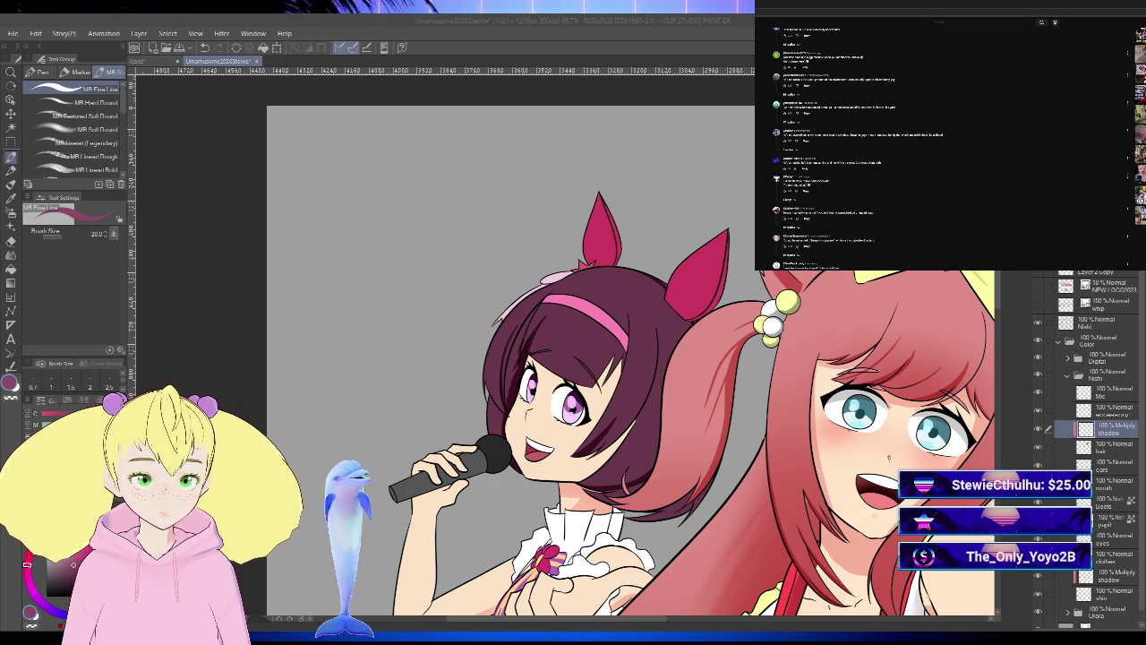
scroll(952, 143, down, 2)
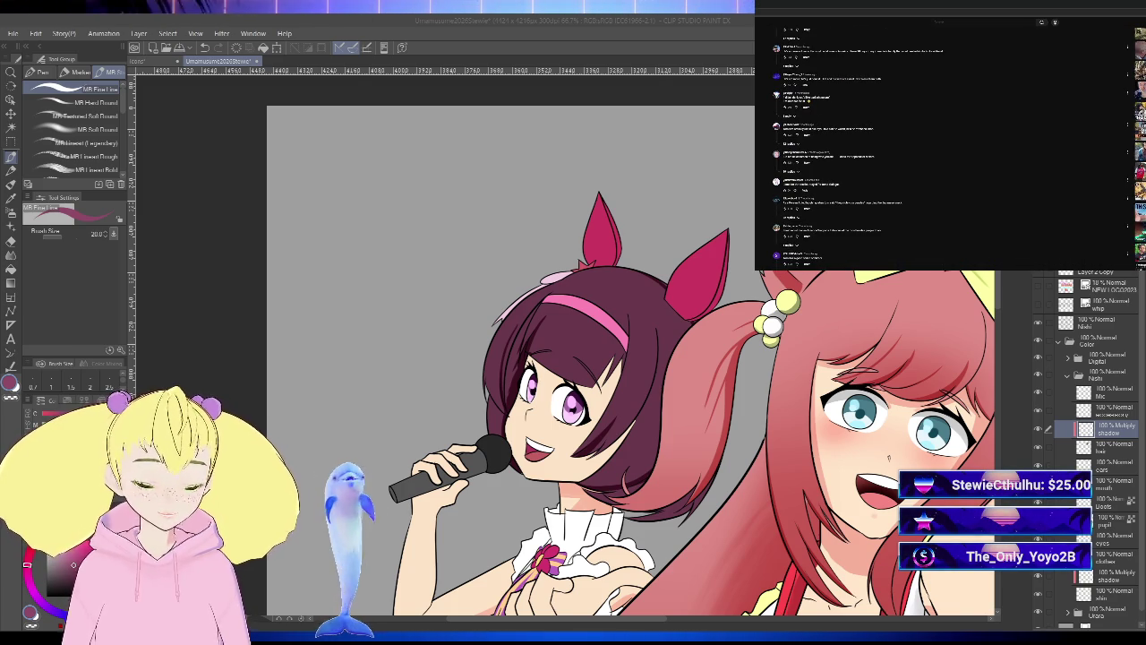
scroll(952, 143, down, 2)
scroll(952, 143, down, 2)
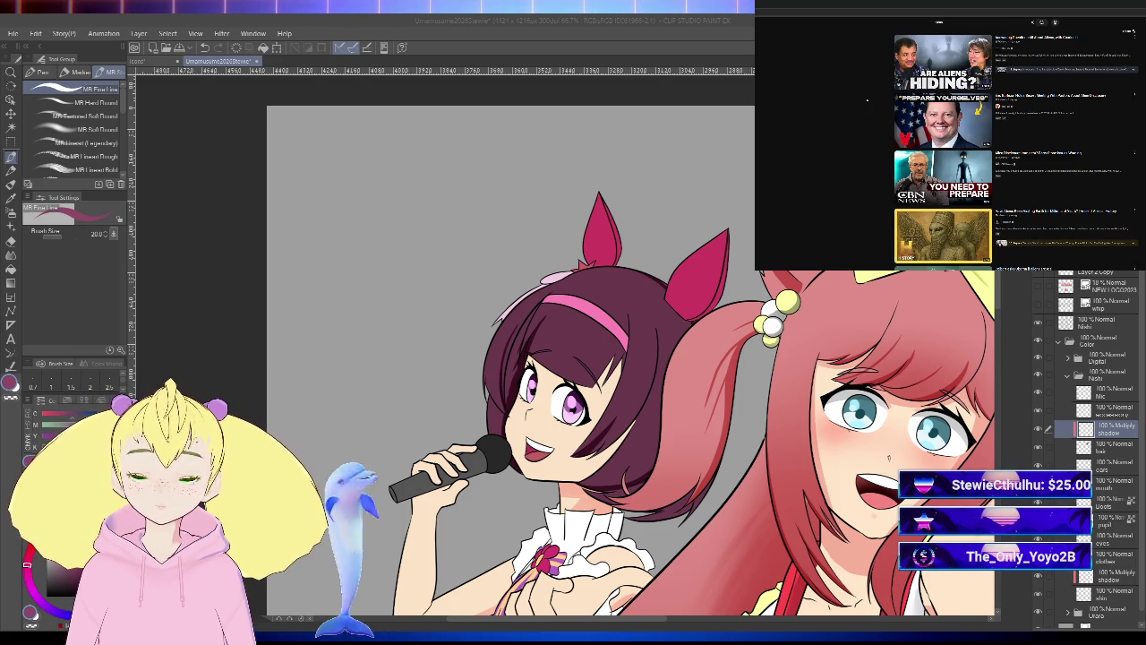
scroll(866, 100, down, 1)
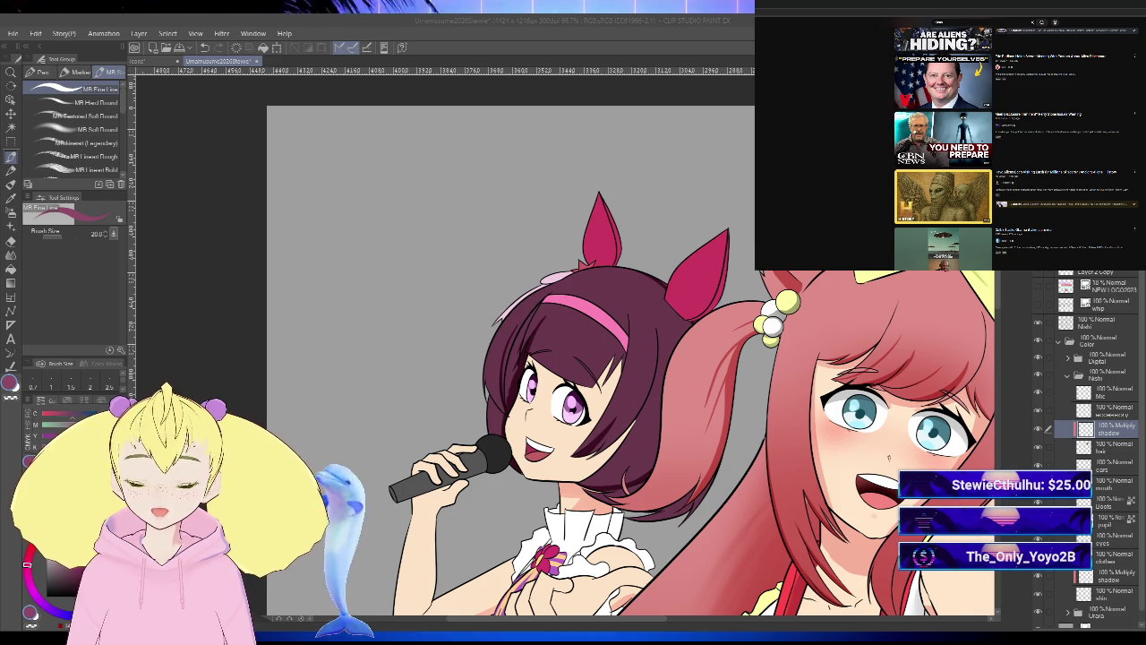
- Open a recommended news video and reload past the ad-blocker warning
click(944, 83)
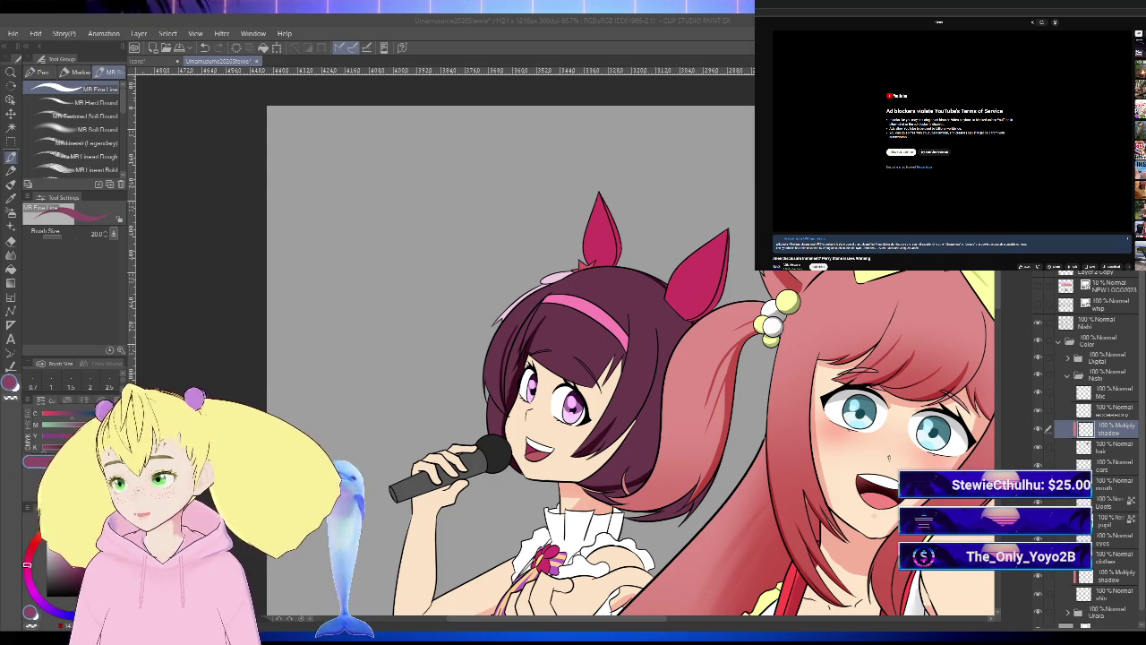
key(F5)
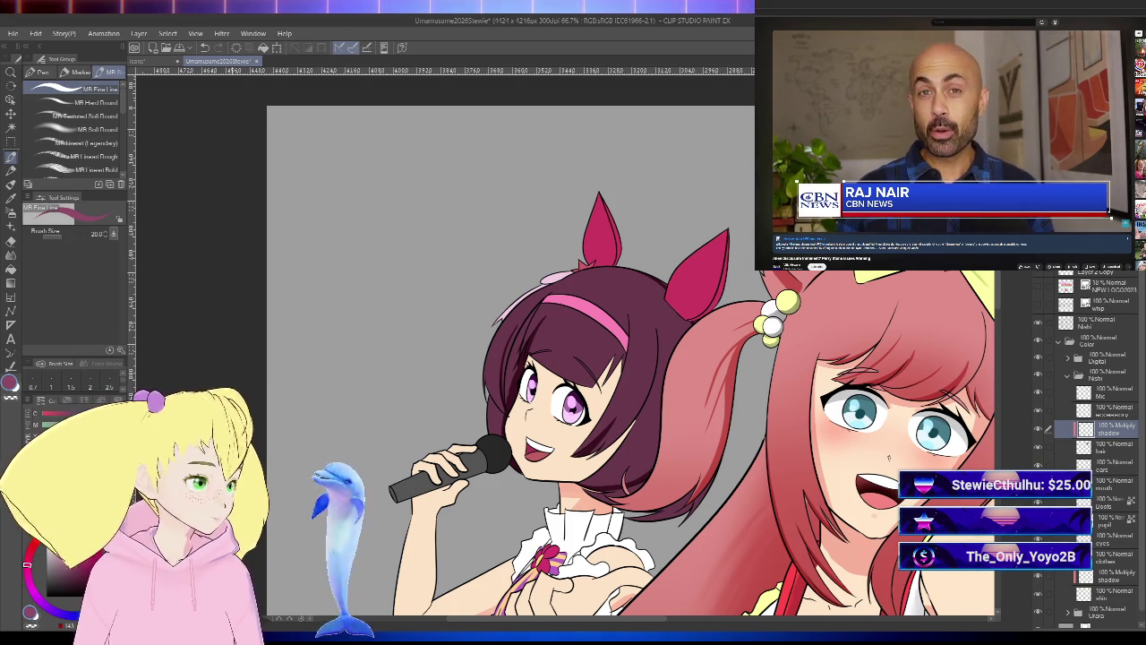
scroll(562, 373, up, 3)
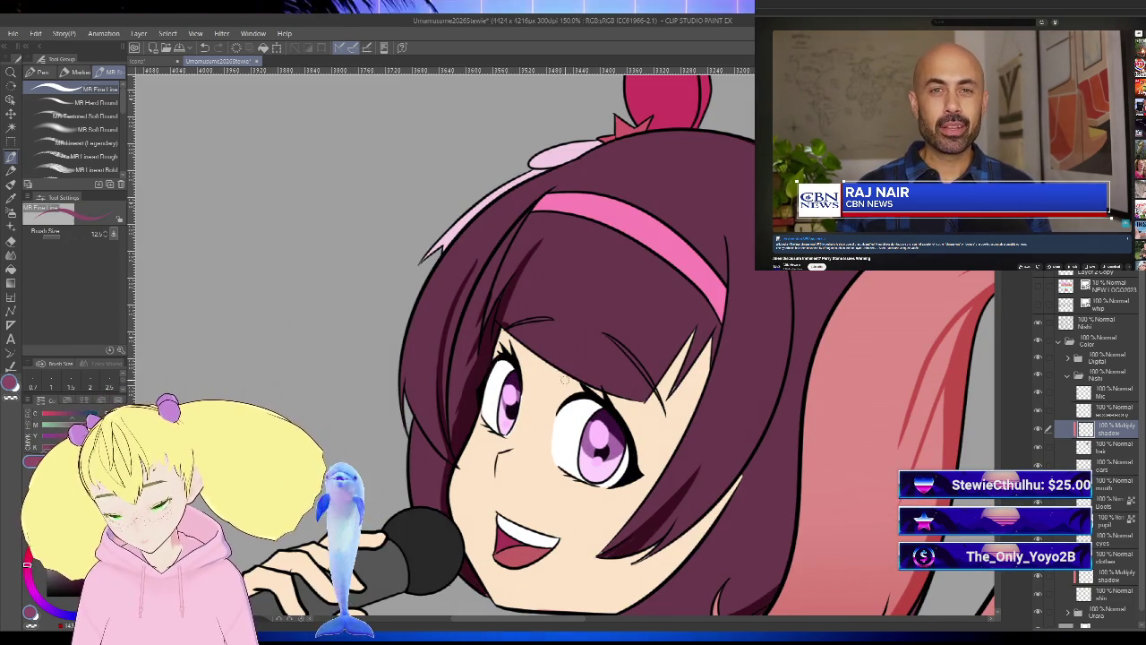
- Reduce the pen to size 9, reframe both girls, then switch to the airbrush and tilt the canvas
key(bracketleft)
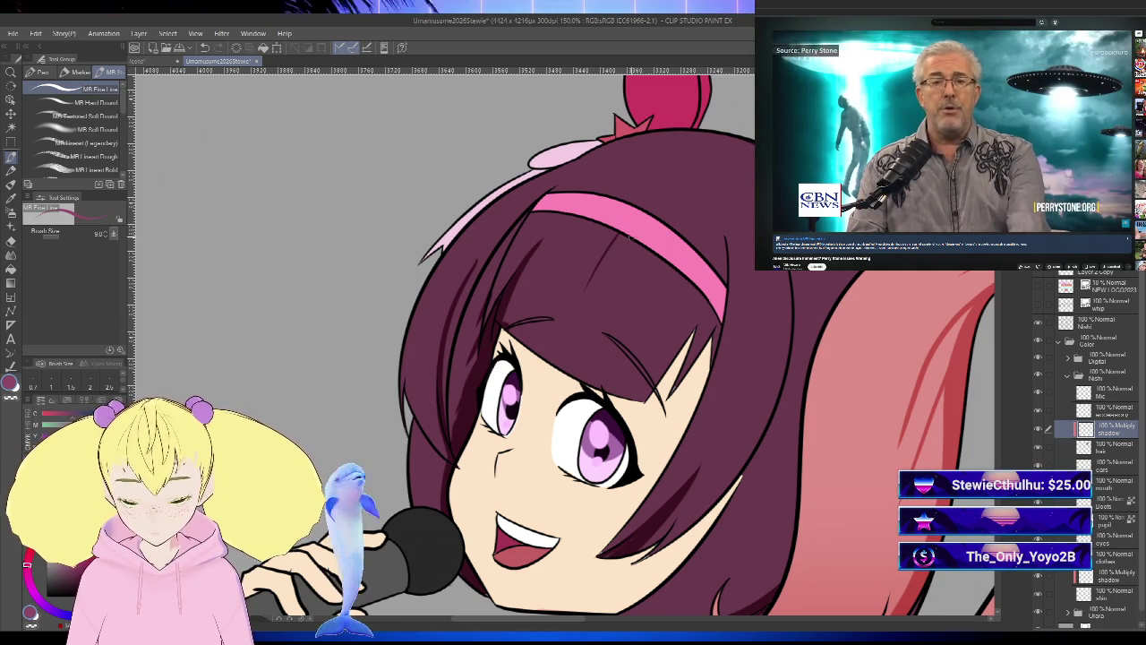
scroll(629, 223, down, 4)
scroll(628, 223, up, 1)
drag(501, 359, 559, 327)
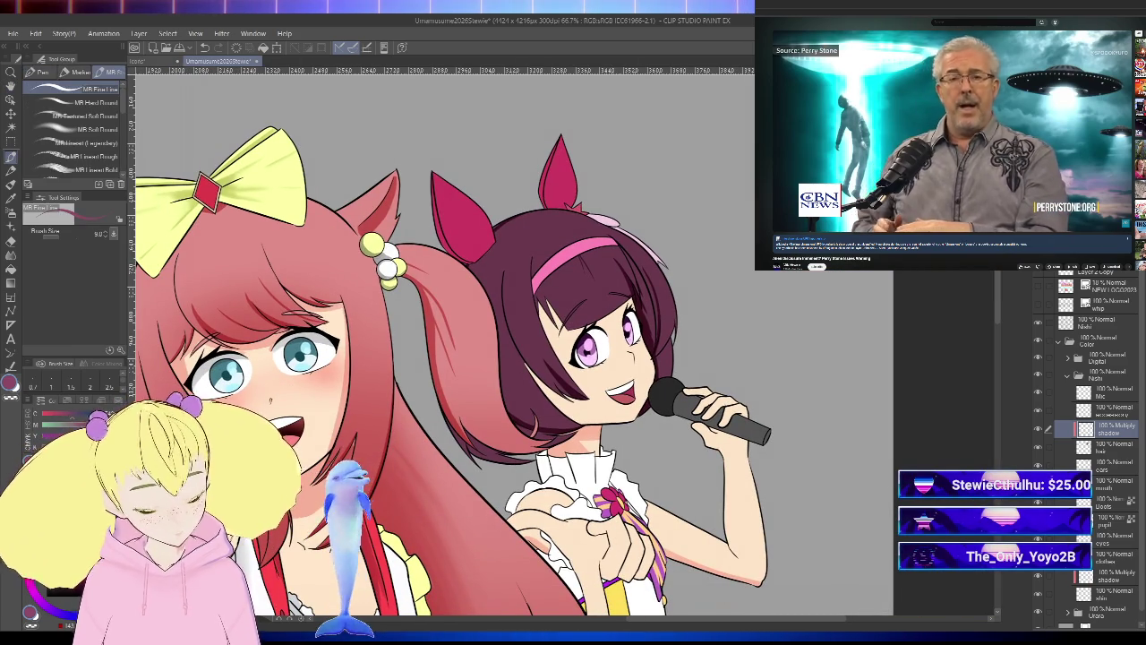
key(b)
mouse_move(752, 302)
mouse_down()
mouse_move(612, 377)
mouse_move(708, 344)
mouse_up()
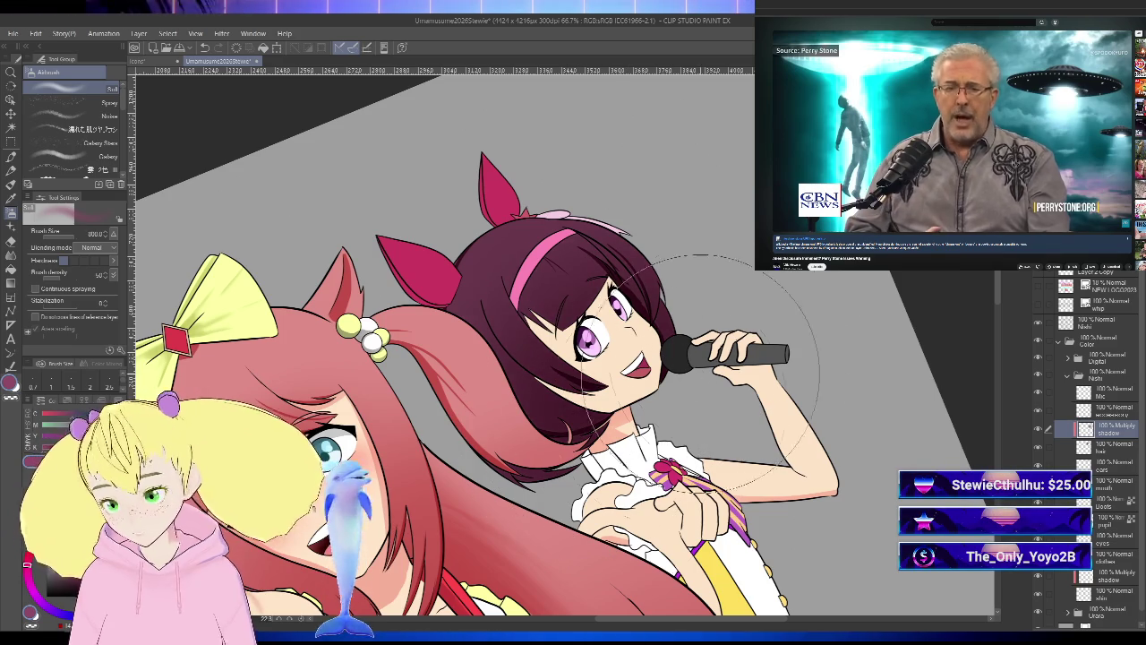
- Reset rotation, zoom out to 50%, mirror the canvas, then zoom out to 33.3%
key(ctrl+0)
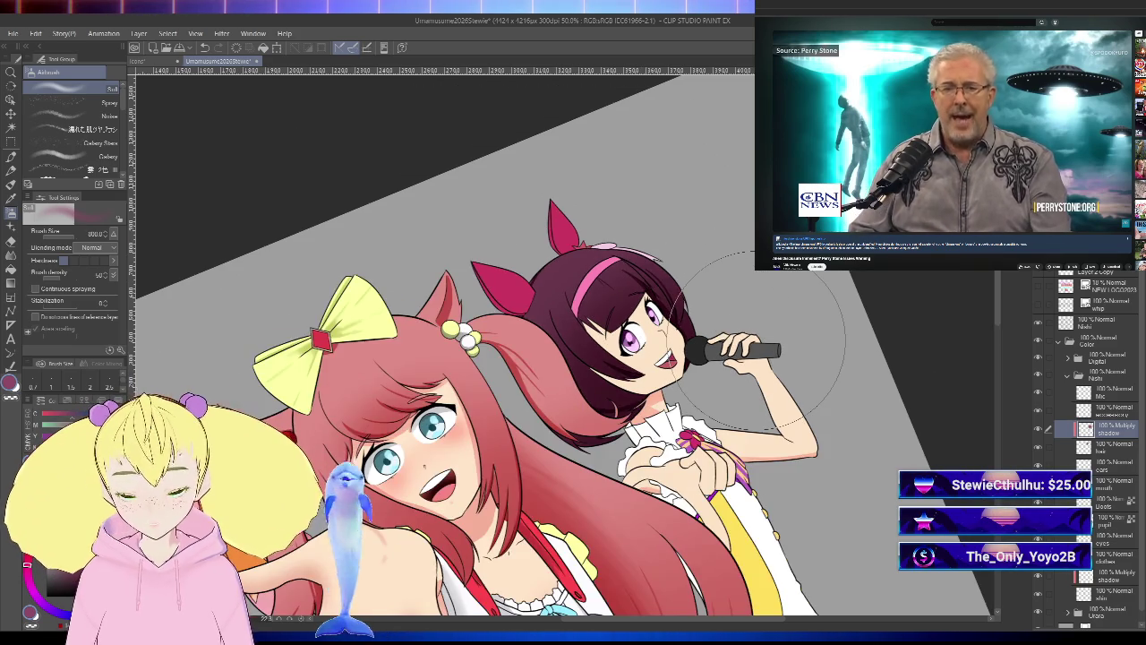
key(ctrl+minus)
key(h)
key(ctrl+minus)
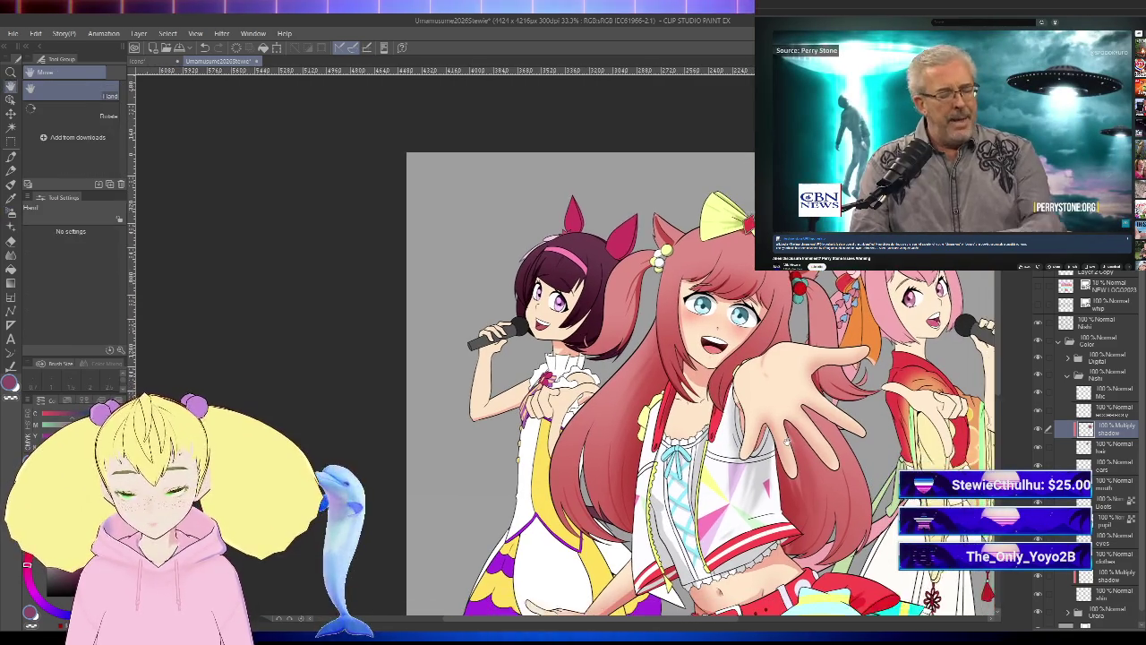
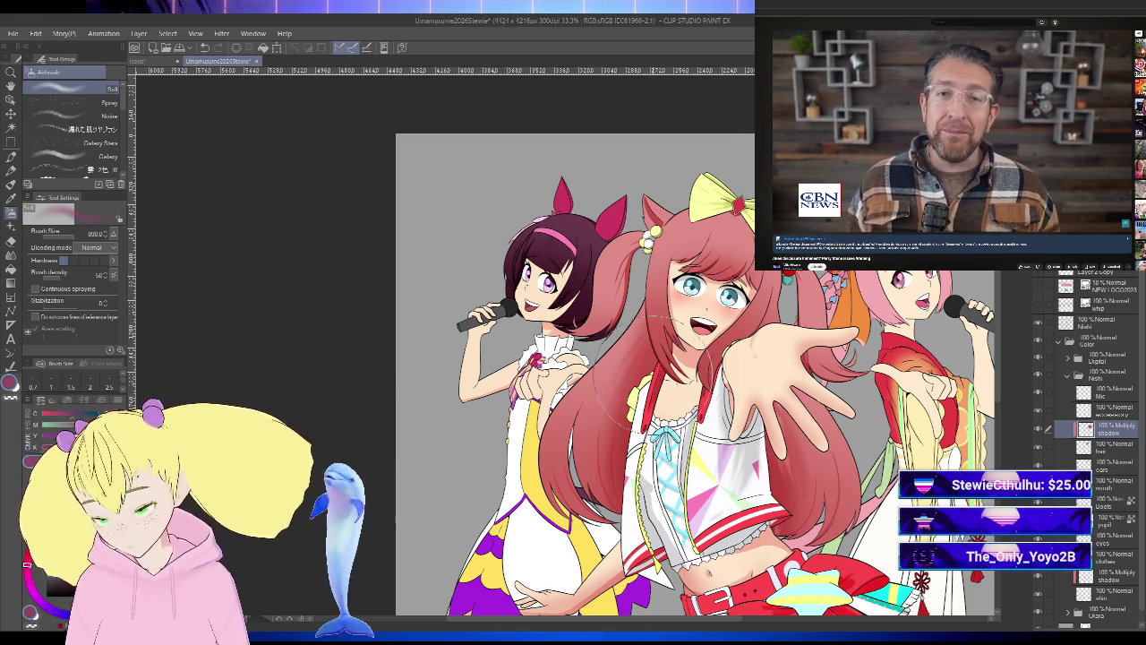
- Recentre the view and select the lower Multiply shadow layer
key(space)
drag(627, 376, 566, 305)
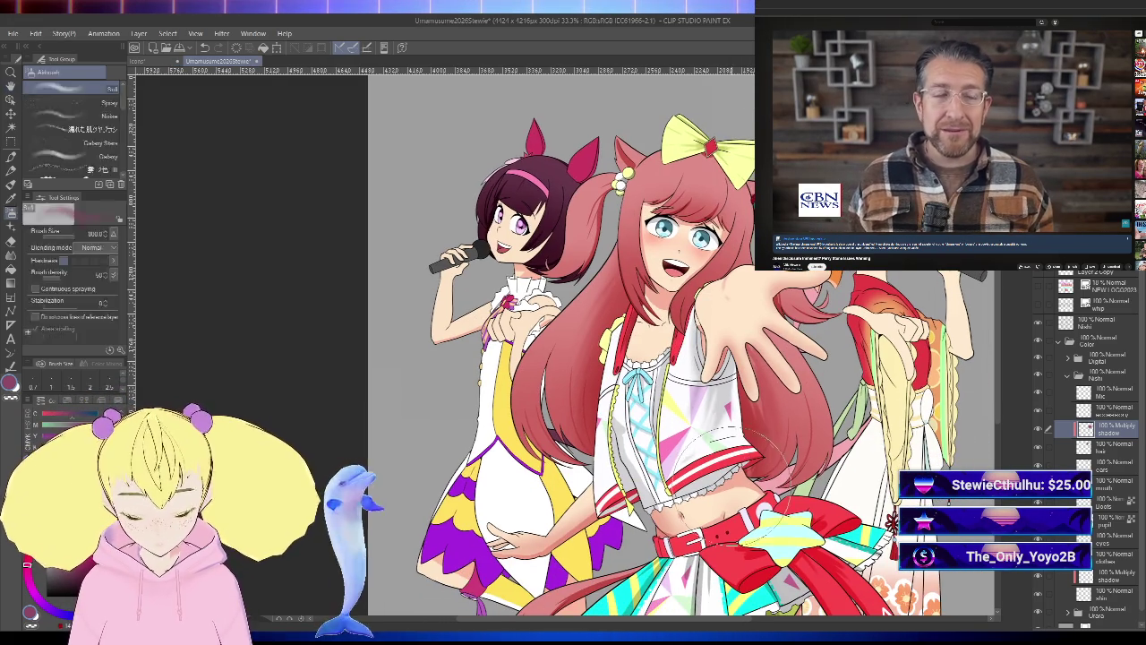
key(space)
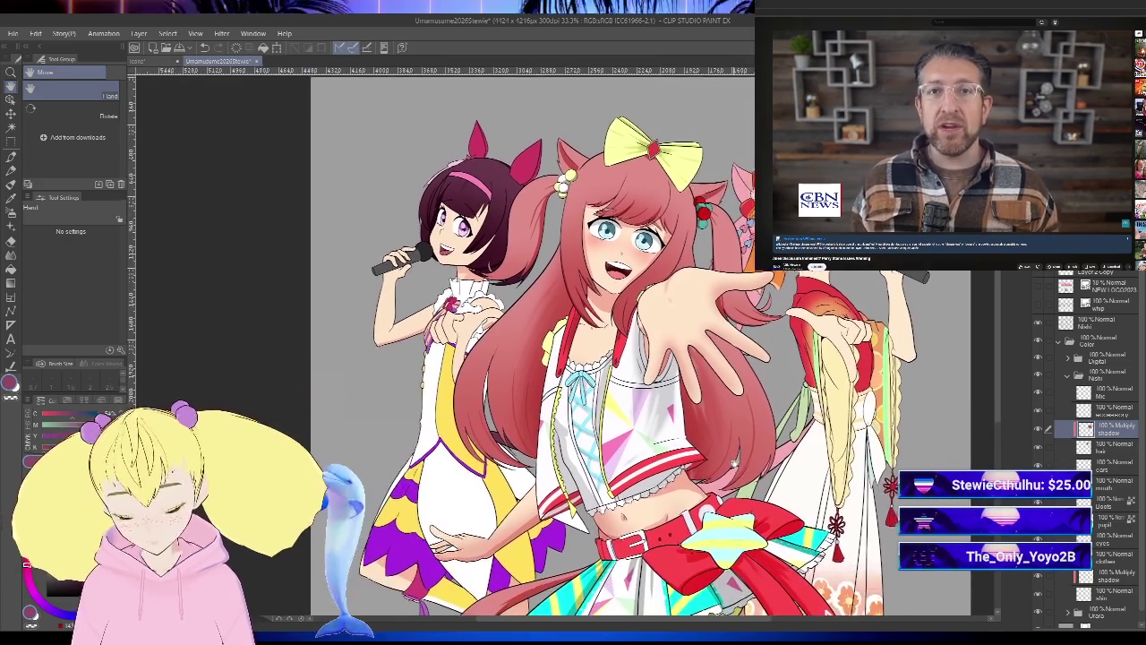
mouse_move(574, 358)
mouse_down()
mouse_move(627, 336)
mouse_move(607, 358)
mouse_move(624, 412)
mouse_up()
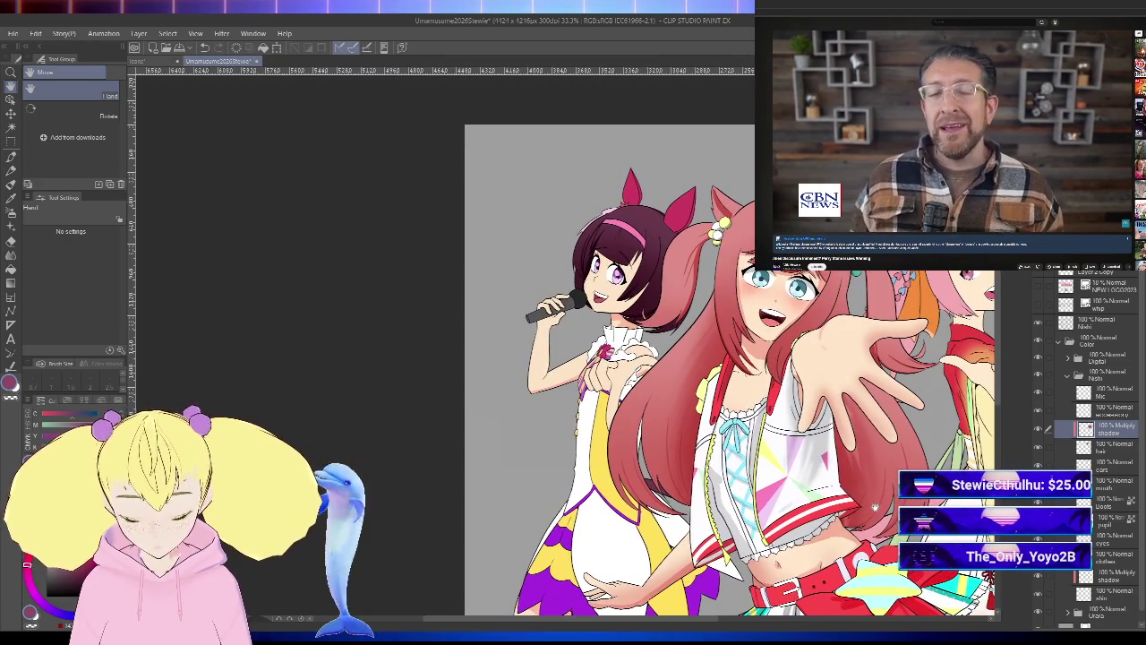
drag(573, 358, 579, 367)
scroll(609, 358, up, 1)
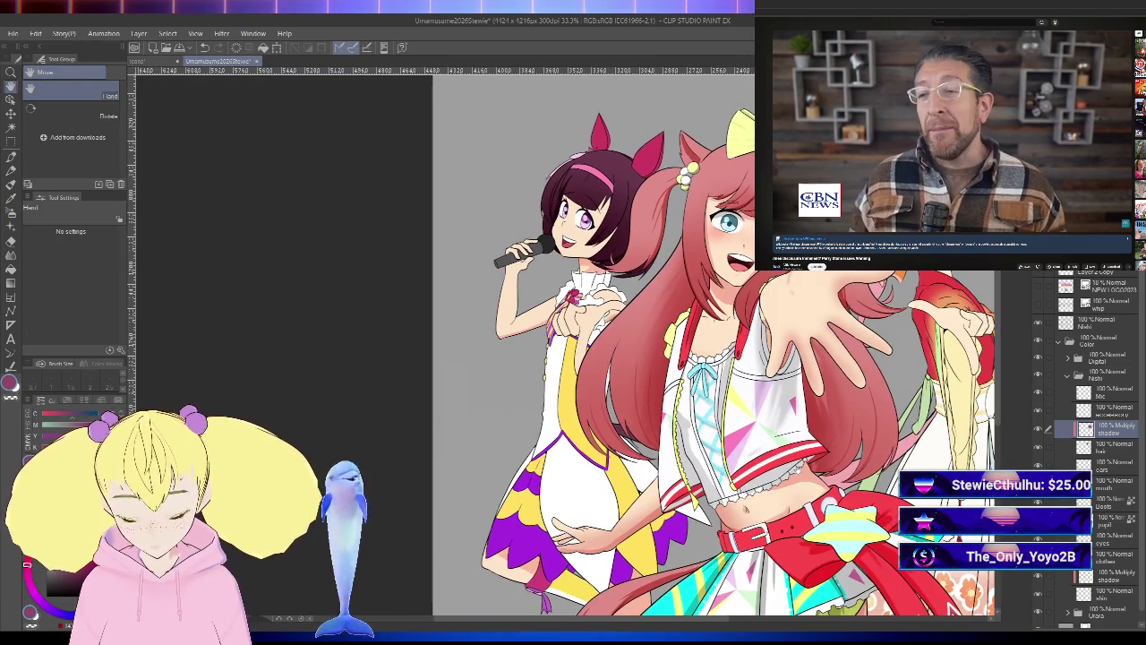
key(h)
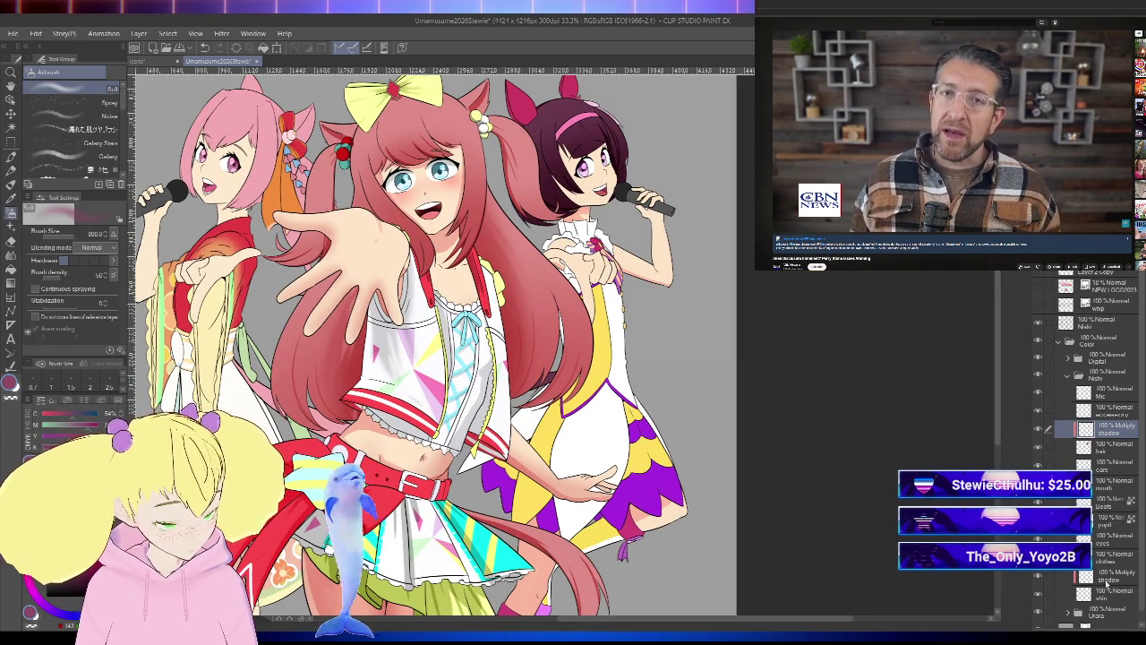
click(1106, 576)
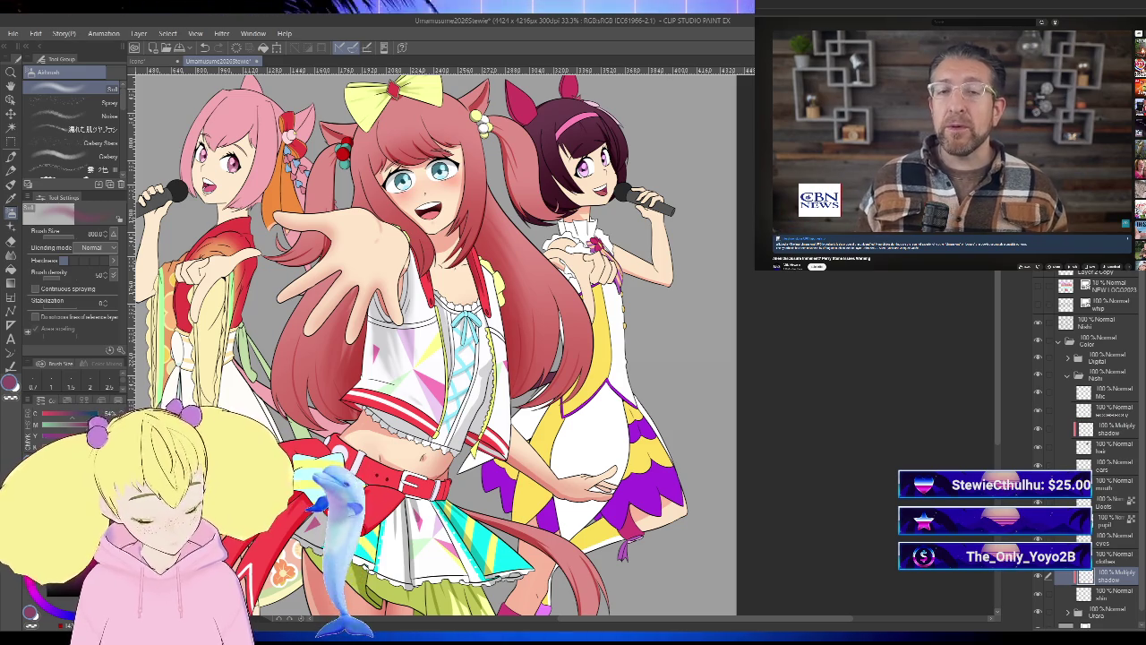
scroll(658, 273, up, 1)
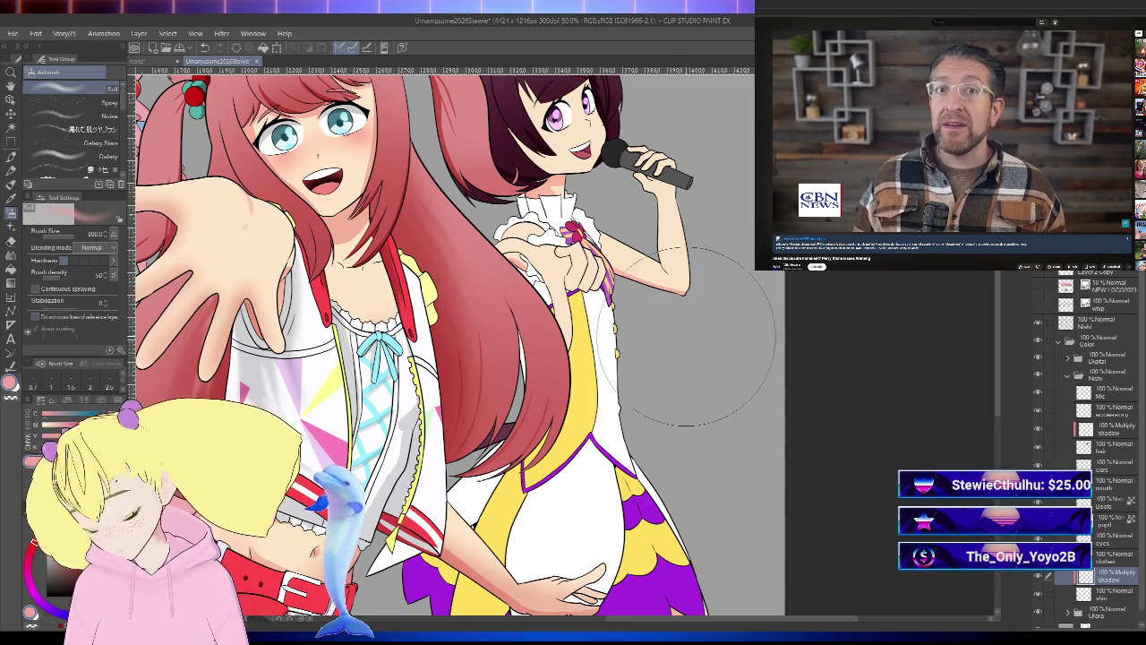
- Halve the airbrush size to 400 and check the drawing in mirrored view
key(bracketleft)
key(bracketleft)
key(bracketleft)
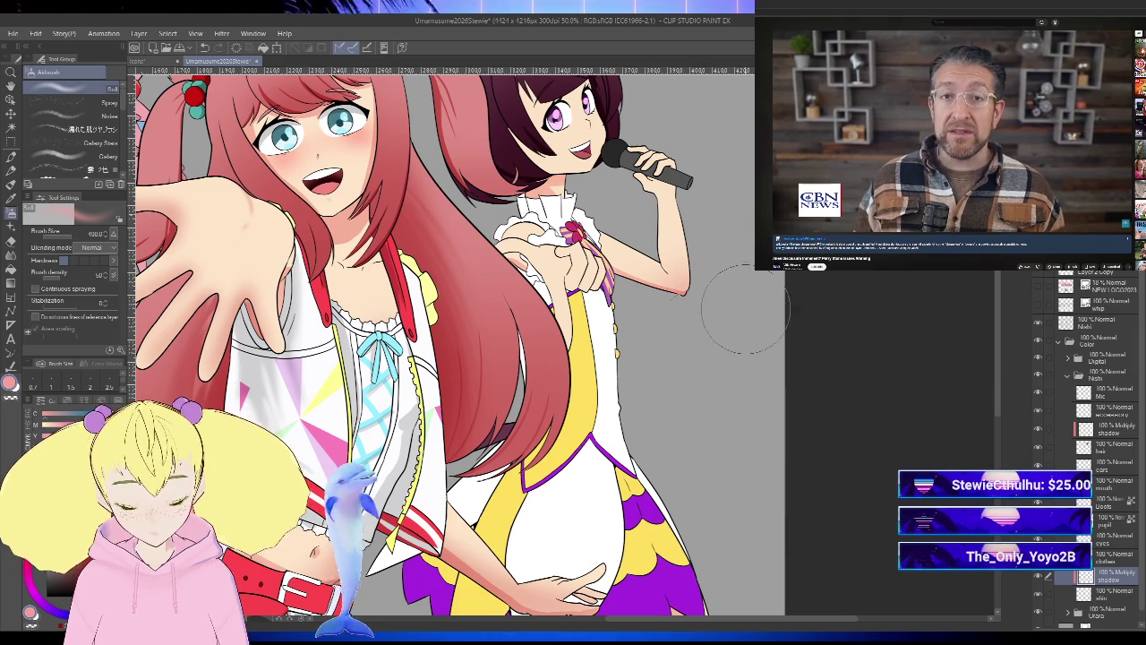
key(h)
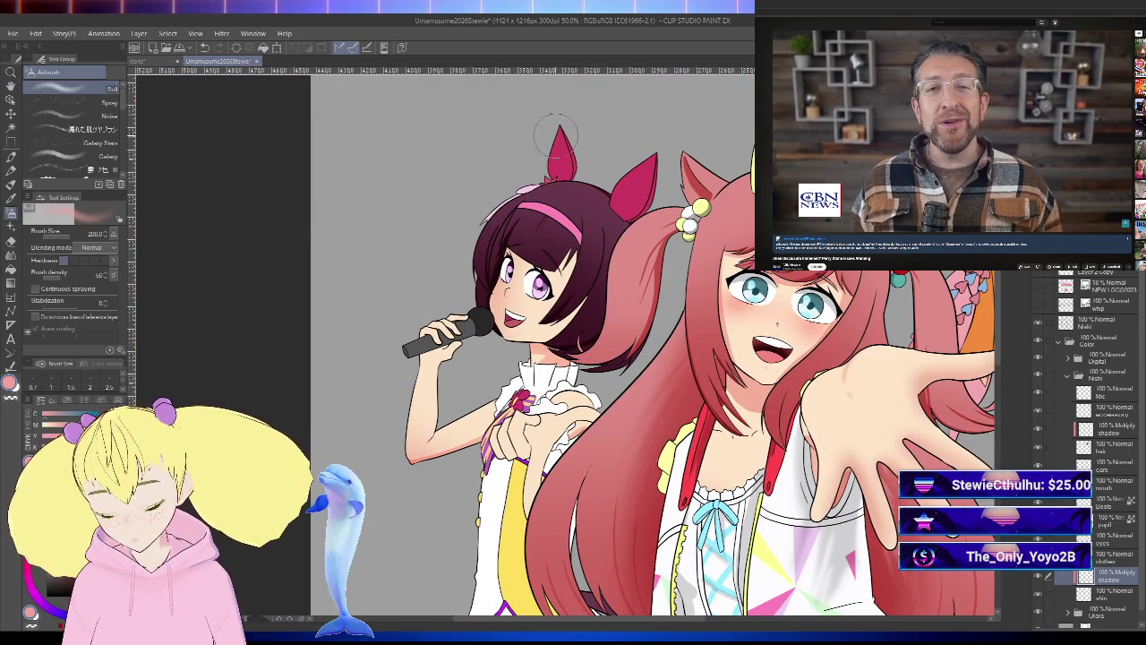
key(h)
scroll(557, 128, up, 2)
scroll(609, 224, up, 2)
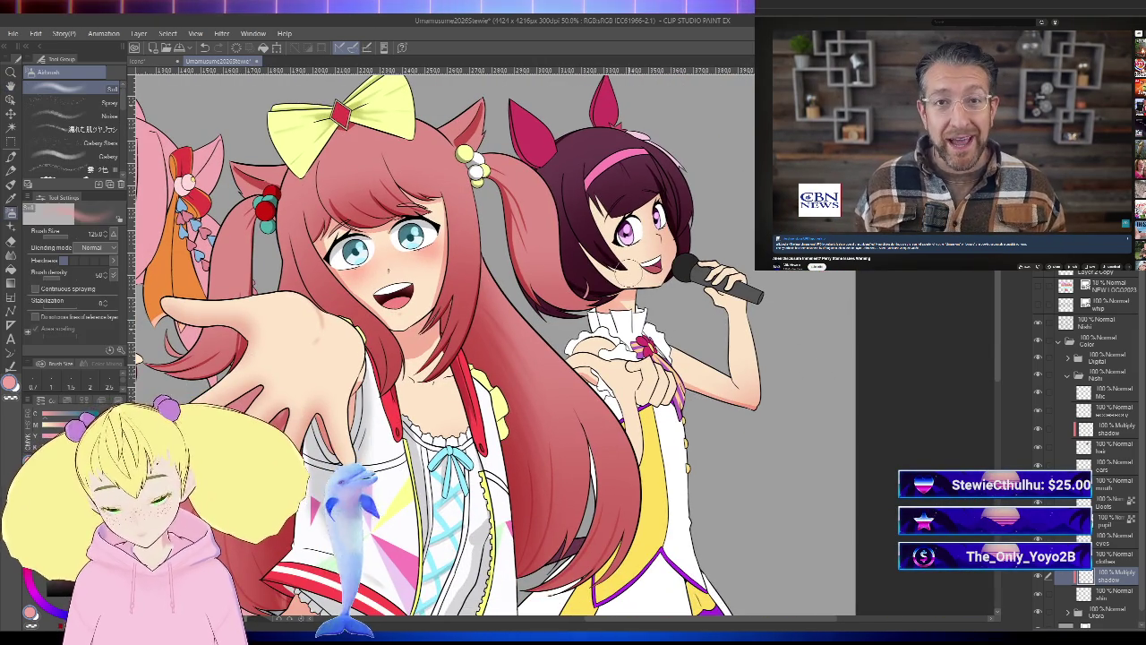
scroll(555, 340, down, 5)
scroll(556, 341, up, 1)
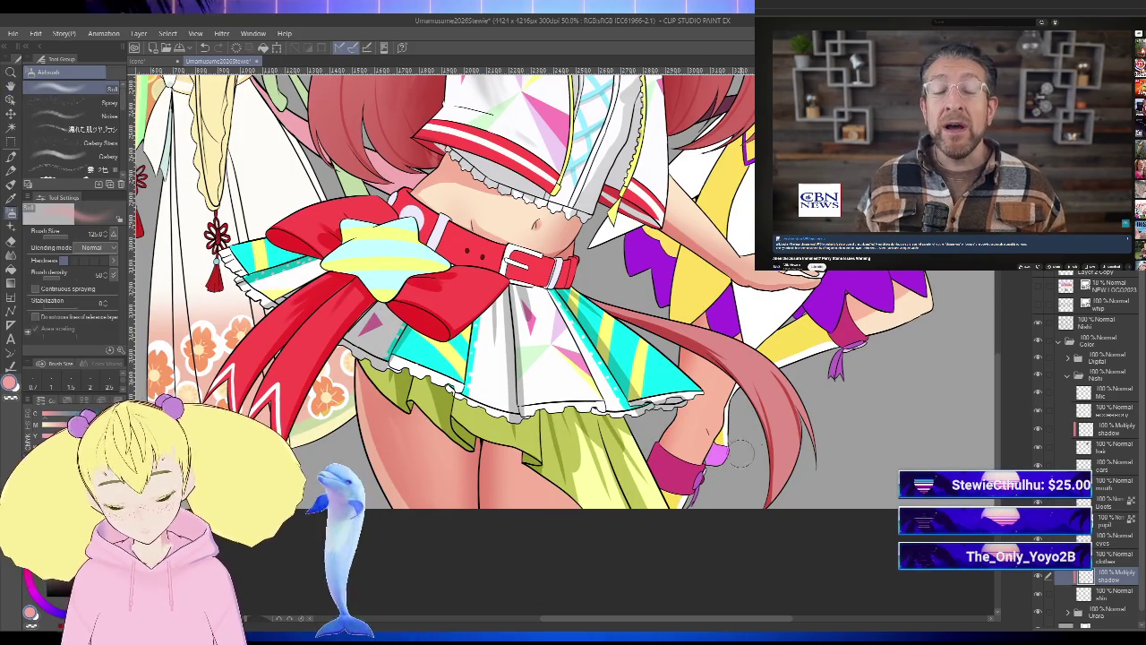
scroll(842, 260, down, 2)
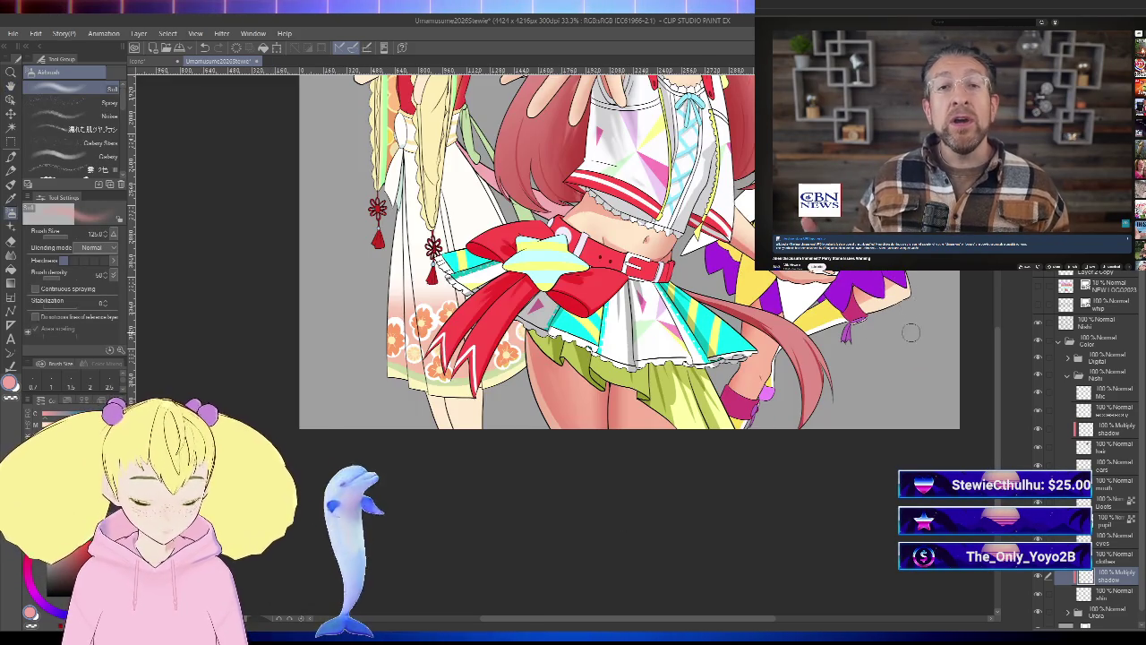
scroll(878, 377, down, 2)
scroll(859, 394, down, 2)
scroll(837, 423, down, 2)
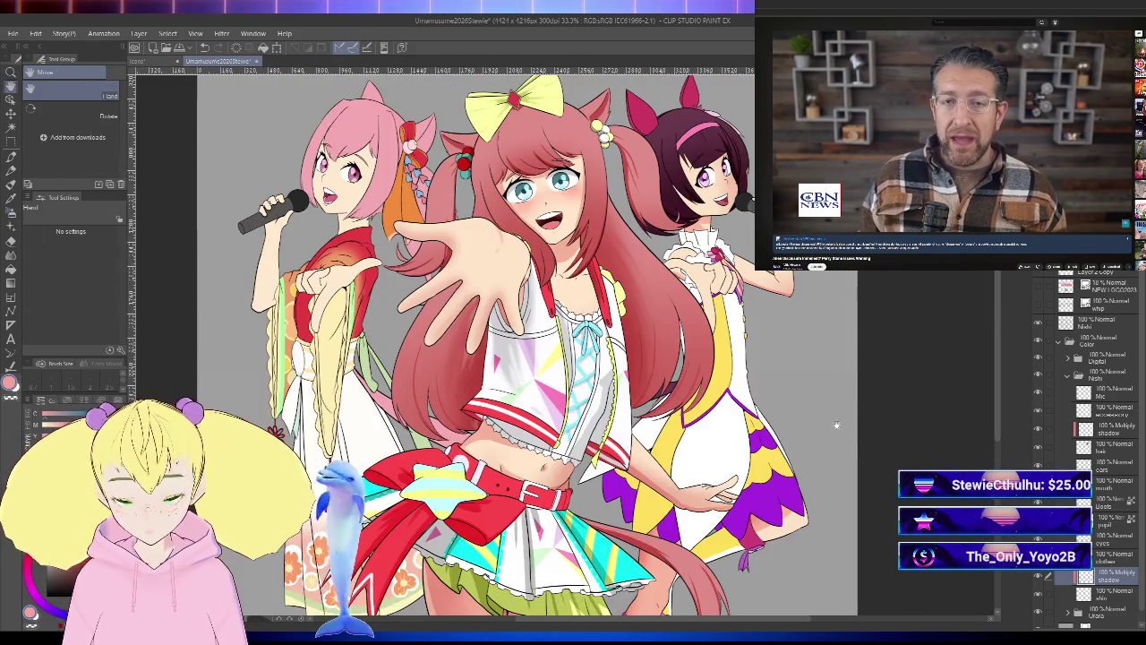
scroll(851, 448, up, 2)
scroll(864, 475, up, 1)
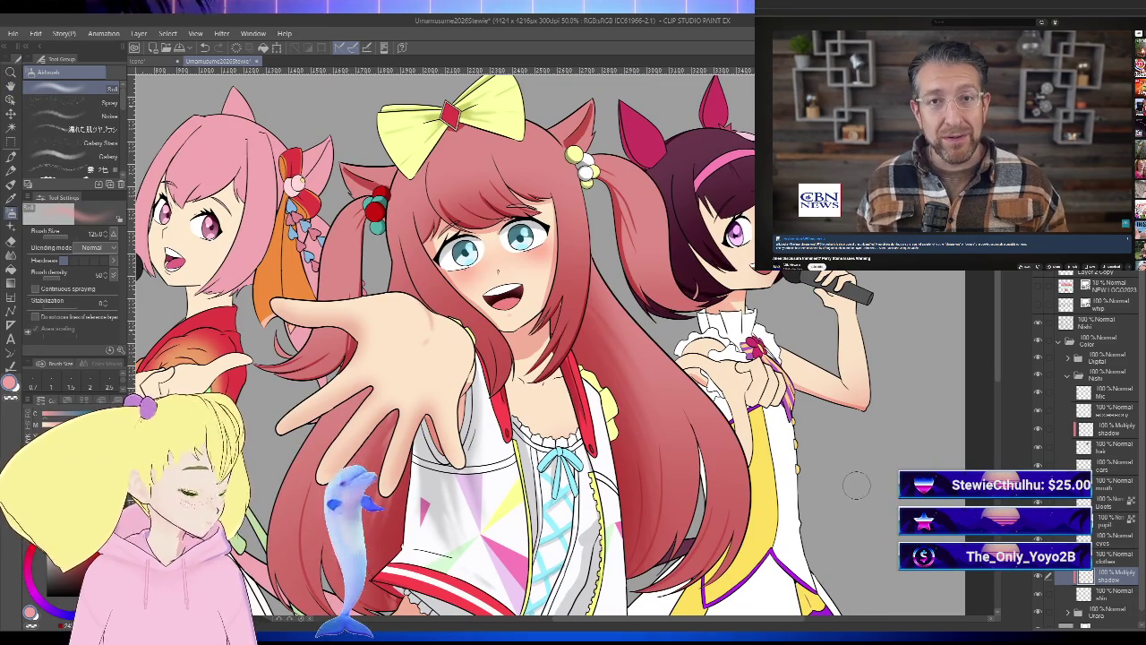
- Mirror and pan the view toward the brunette girl, leaving it untilted
key(h)
scroll(592, 436, up, 1)
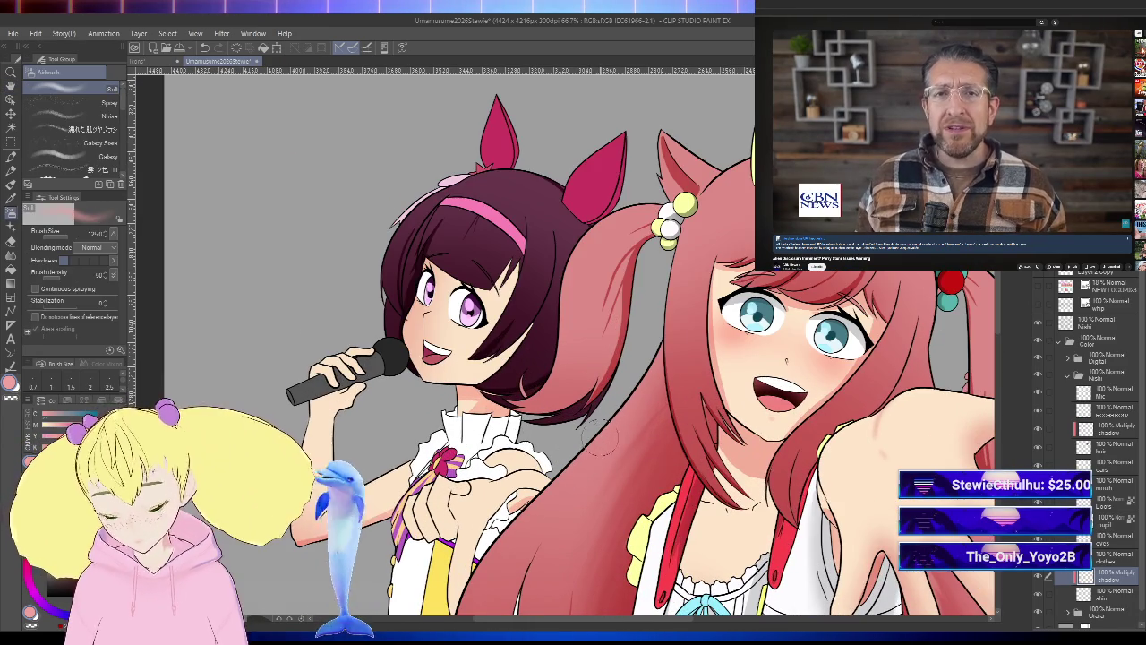
drag(652, 446, 712, 446)
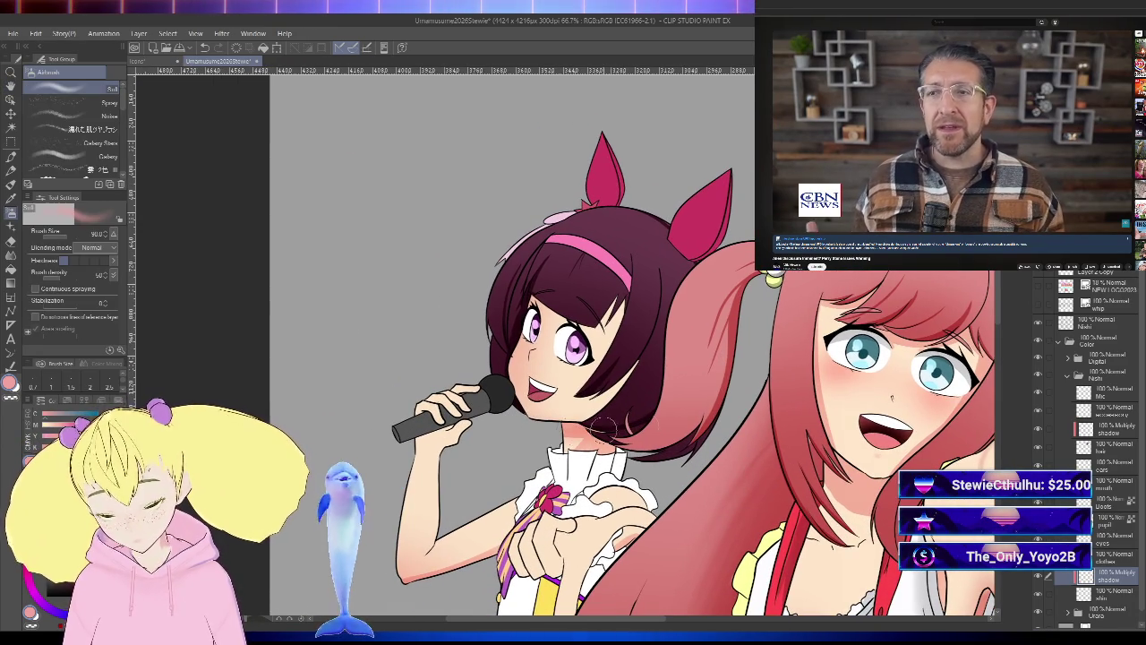
drag(798, 390, 723, 353)
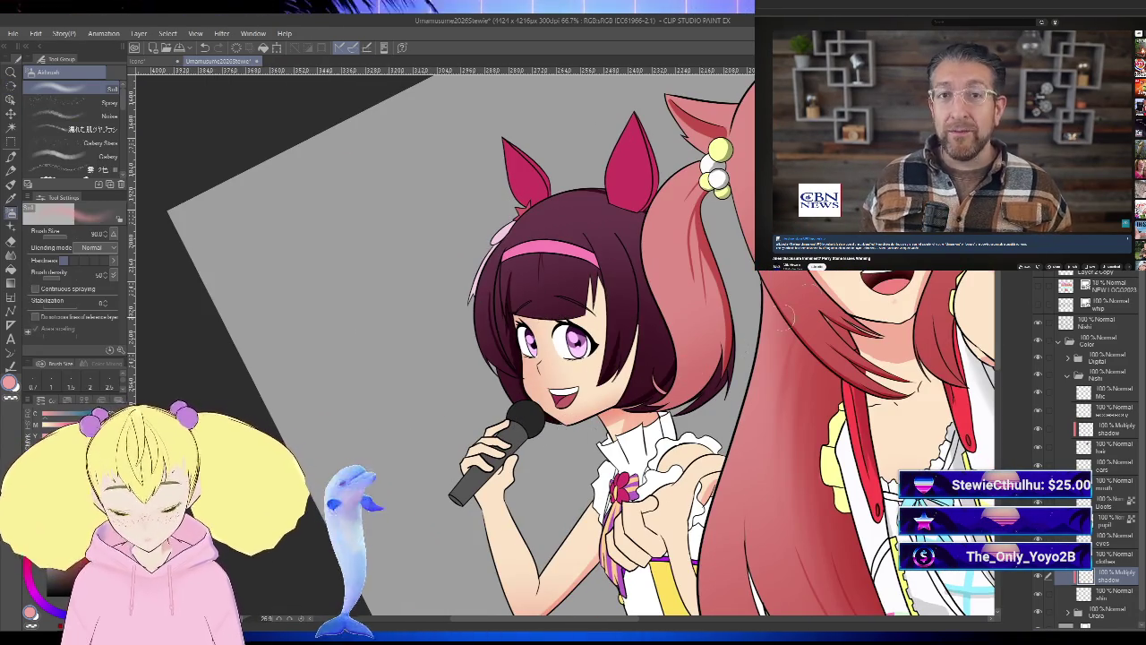
drag(858, 303, 873, 409)
key(h)
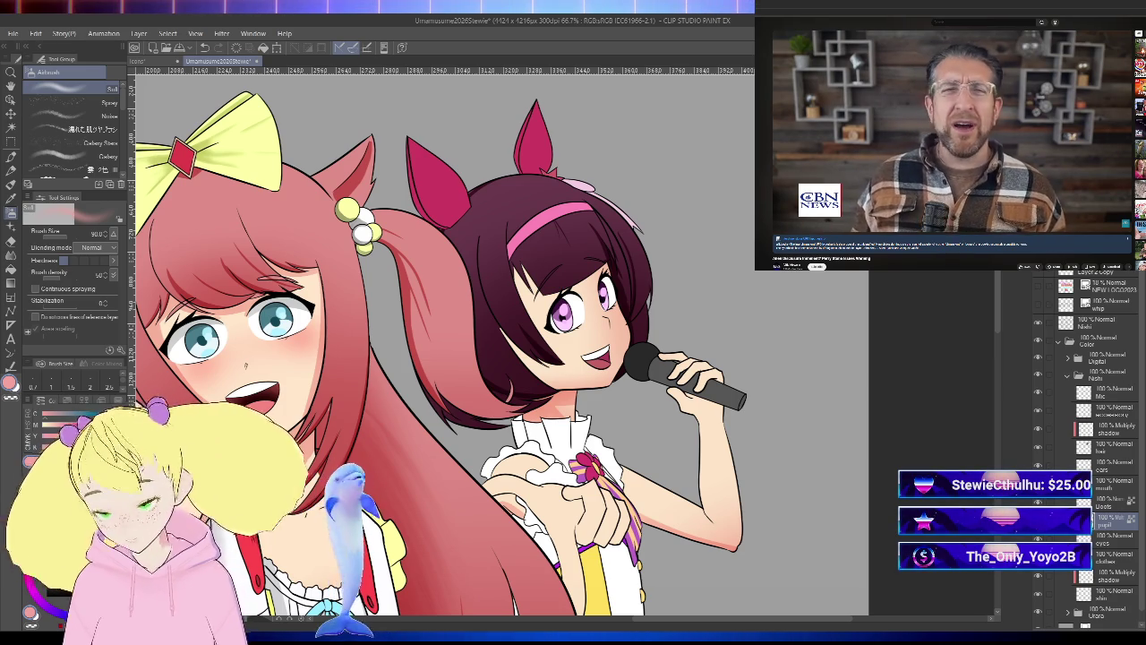
- Set the fine-line pen to size 20, then undo a trial thicker brunette eye outline
key(p)
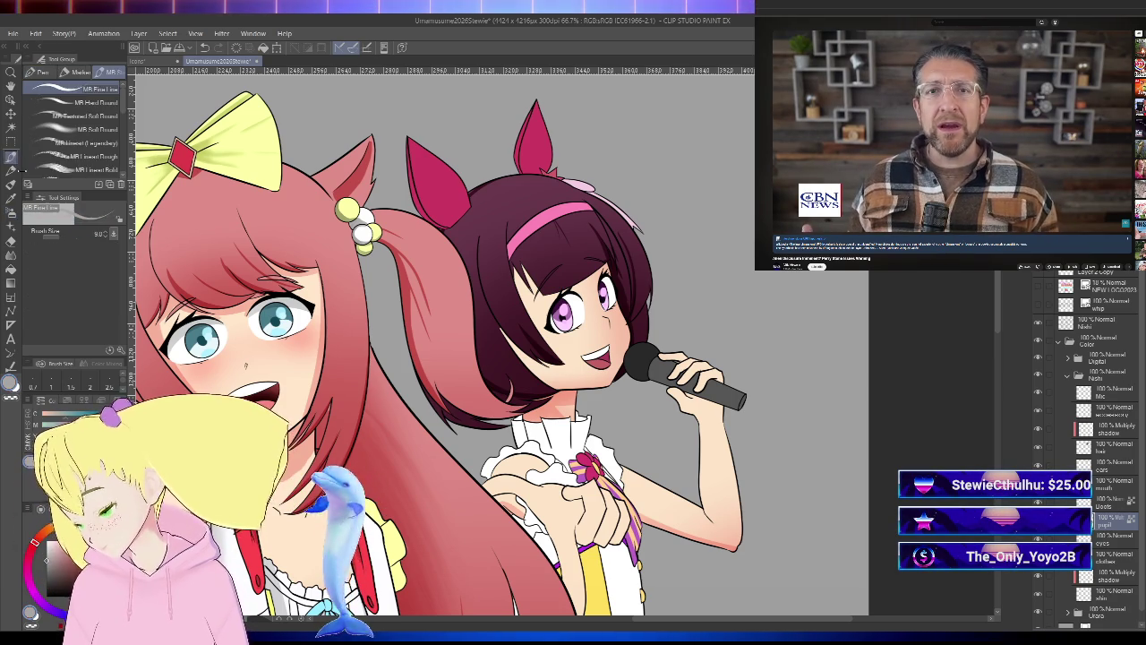
scroll(538, 340, up, 5)
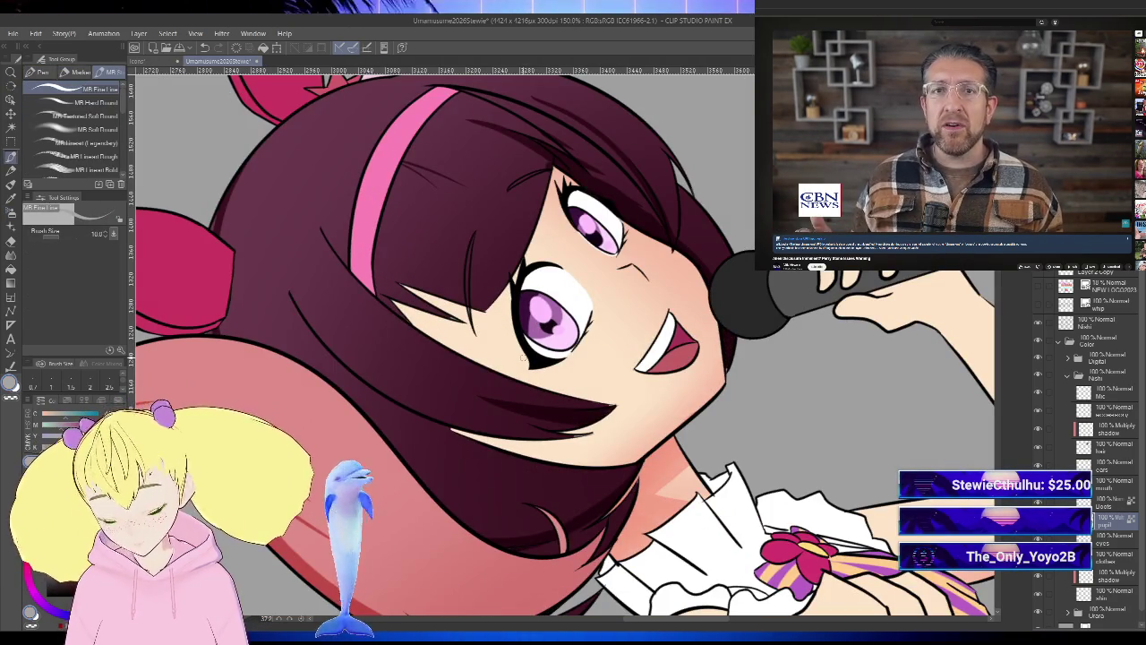
key(bracketright)
key(bracketright)
key(bracketright)
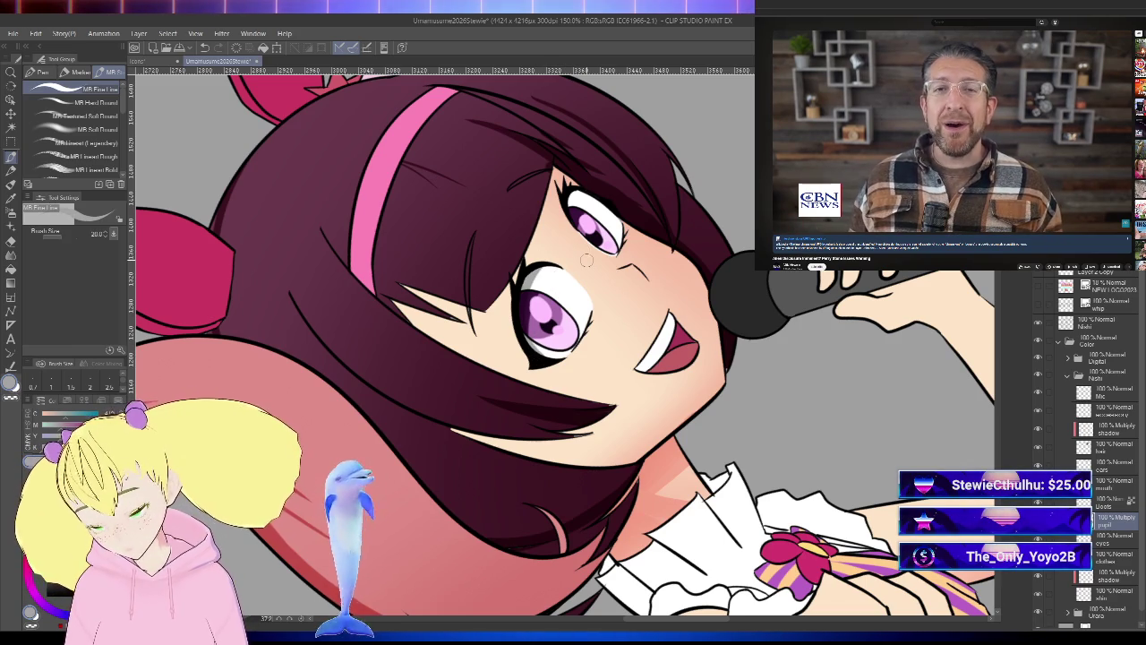
drag(525, 294, 548, 364)
key(ctrl+z)
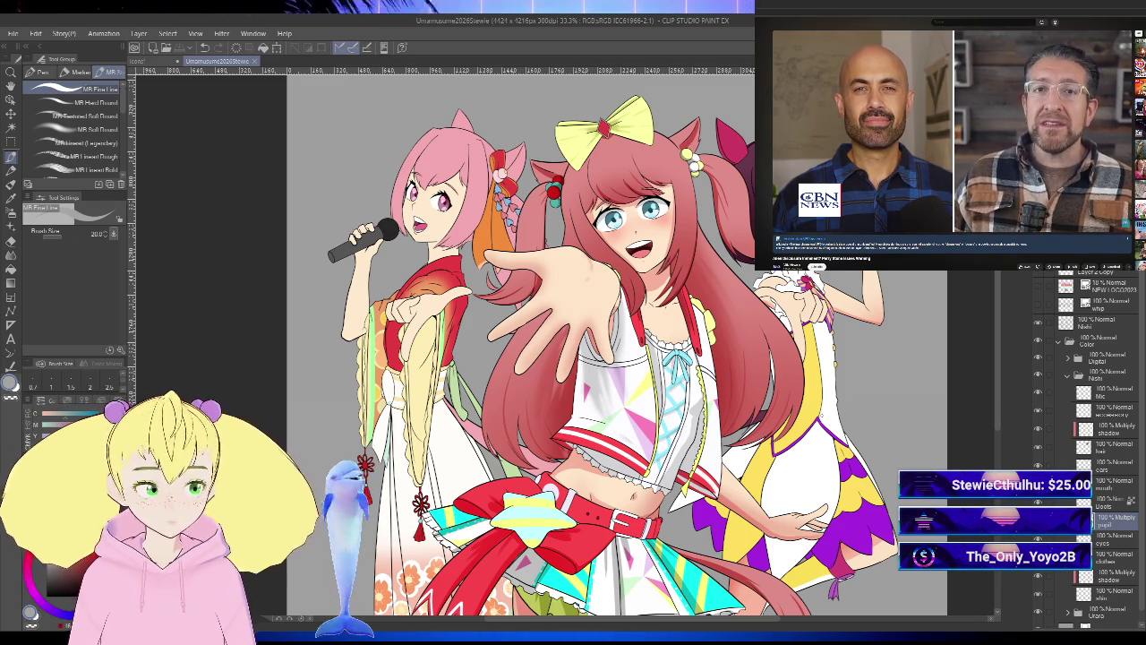
scroll(520, 358, down, 3)
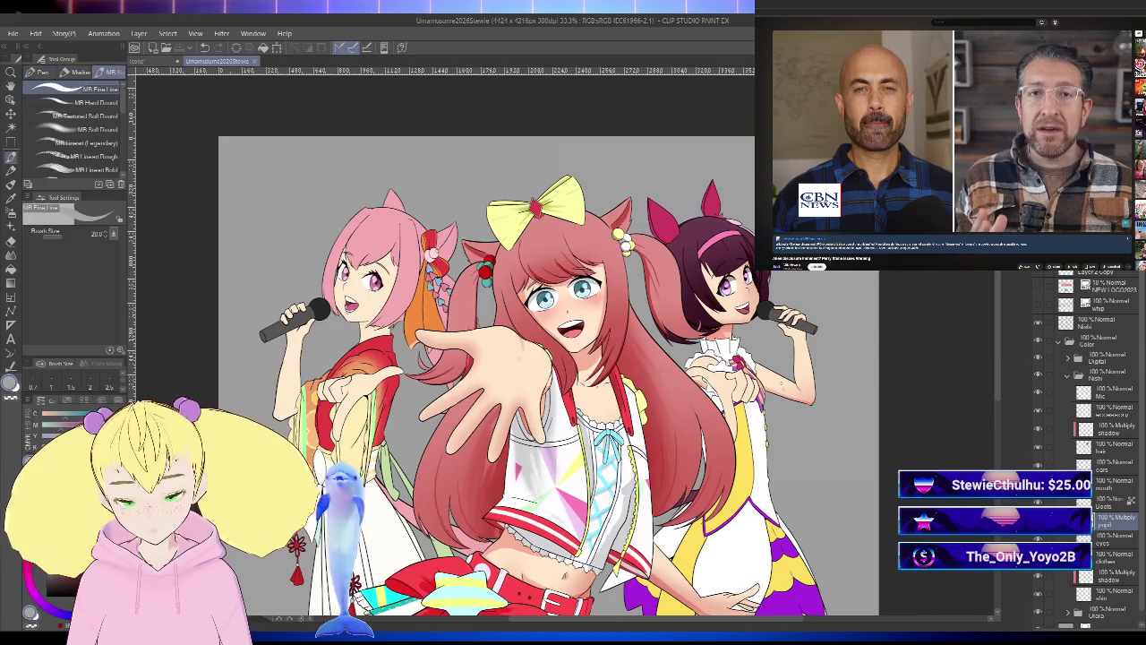
scroll(874, 418, up, 3)
drag(803, 270, 874, 418)
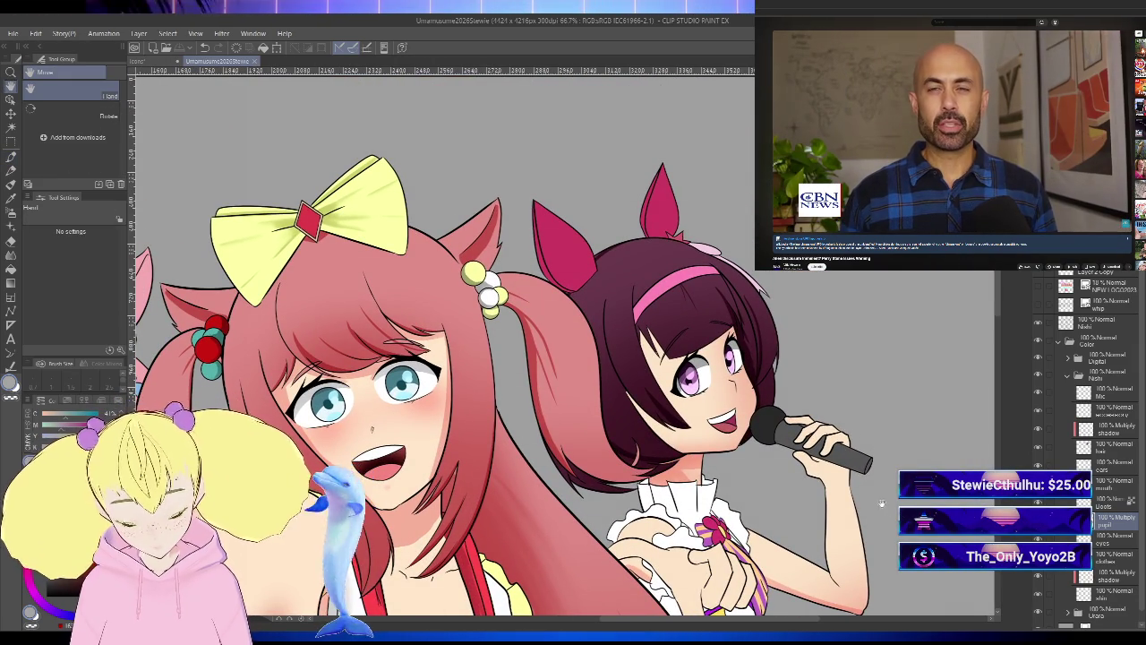
drag(855, 439, 857, 346)
scroll(857, 347, down, 3)
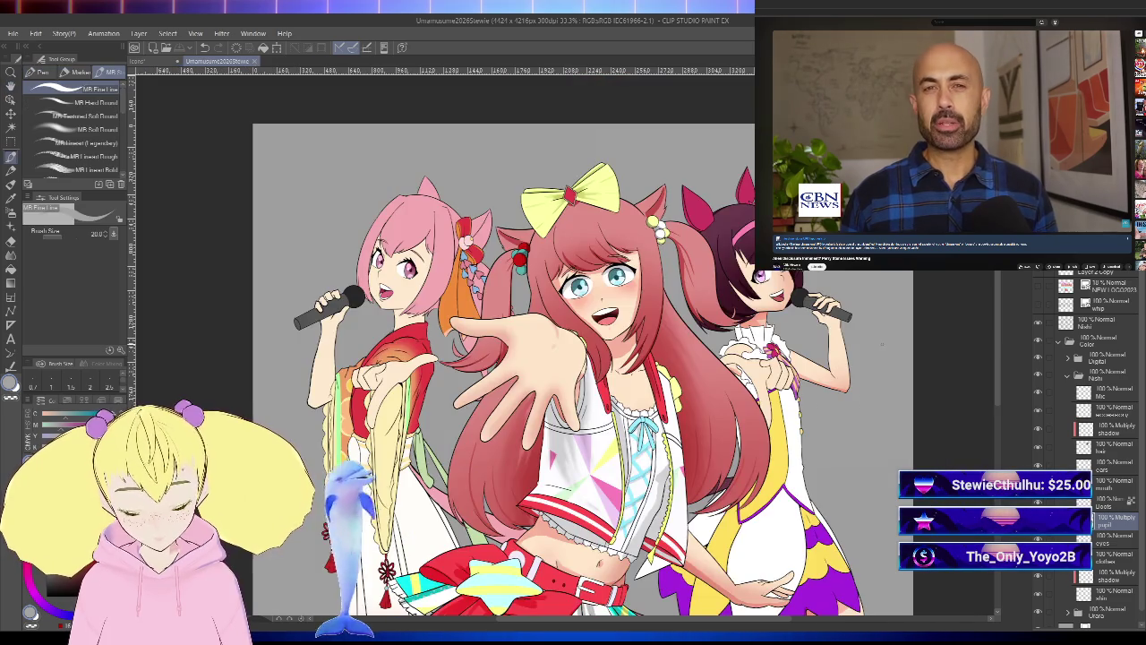
key(h)
scroll(904, 414, up, 1)
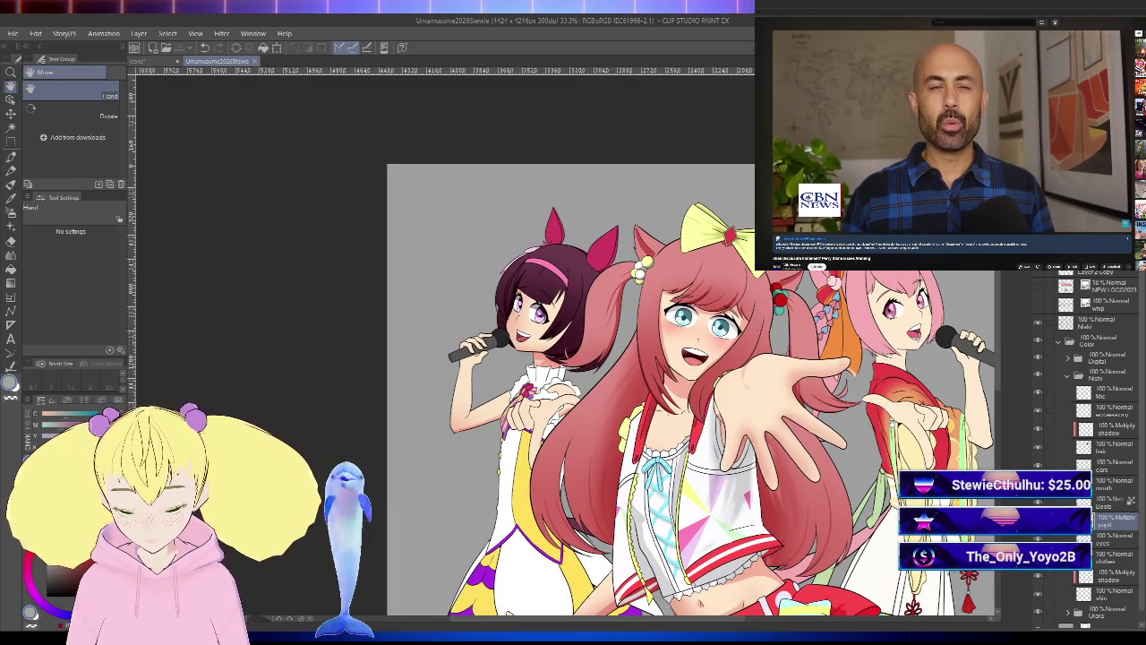
scroll(690, 377, up, 1)
scroll(690, 376, down, 2)
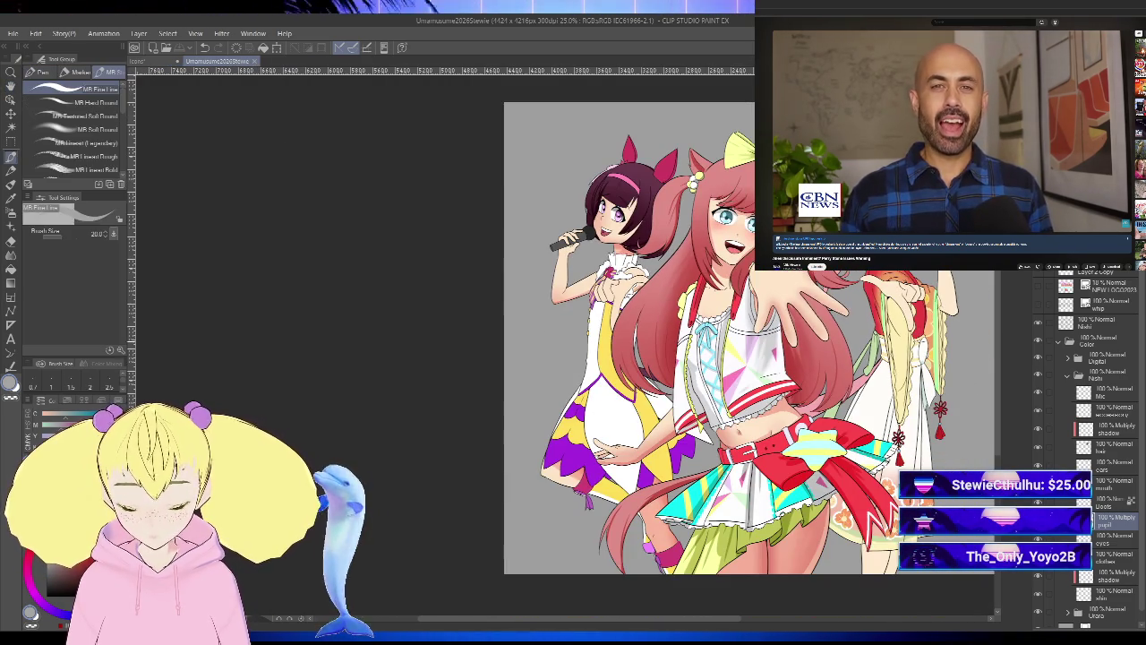
key(p)
mouse_move(909, 418)
mouse_down()
mouse_move(873, 446)
mouse_move(891, 398)
mouse_move(860, 412)
mouse_move(913, 451)
mouse_up()
key(h)
key(h)
key(h)
key(p)
key(h)
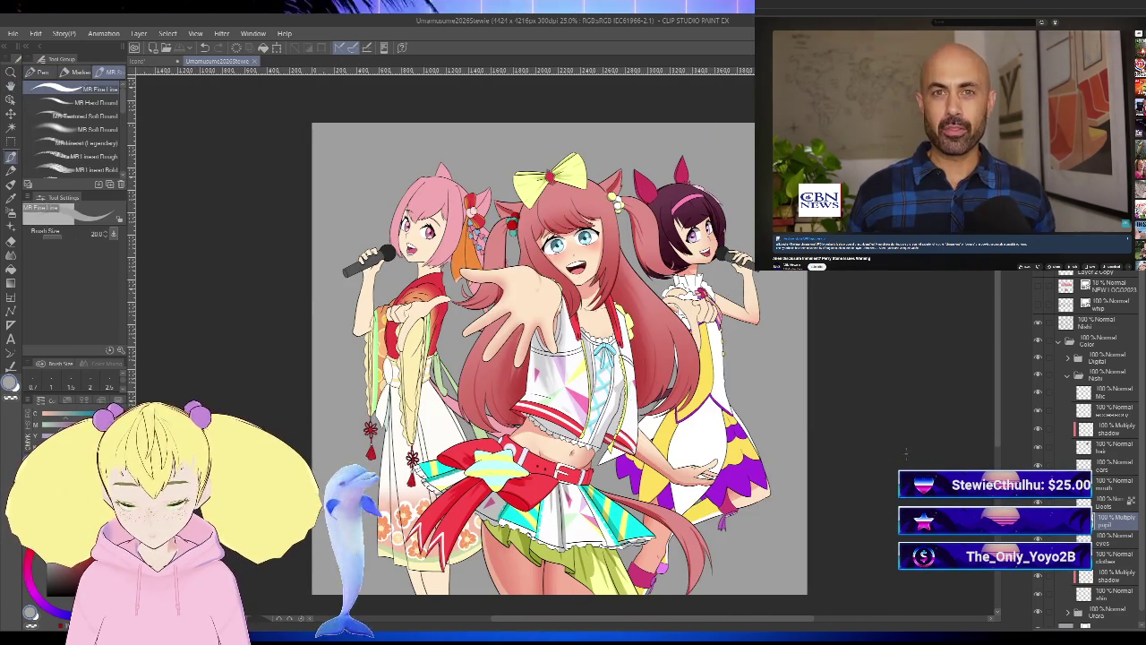
mouse_move(839, 426)
mouse_down()
mouse_move(899, 448)
mouse_move(898, 433)
mouse_up()
key(h)
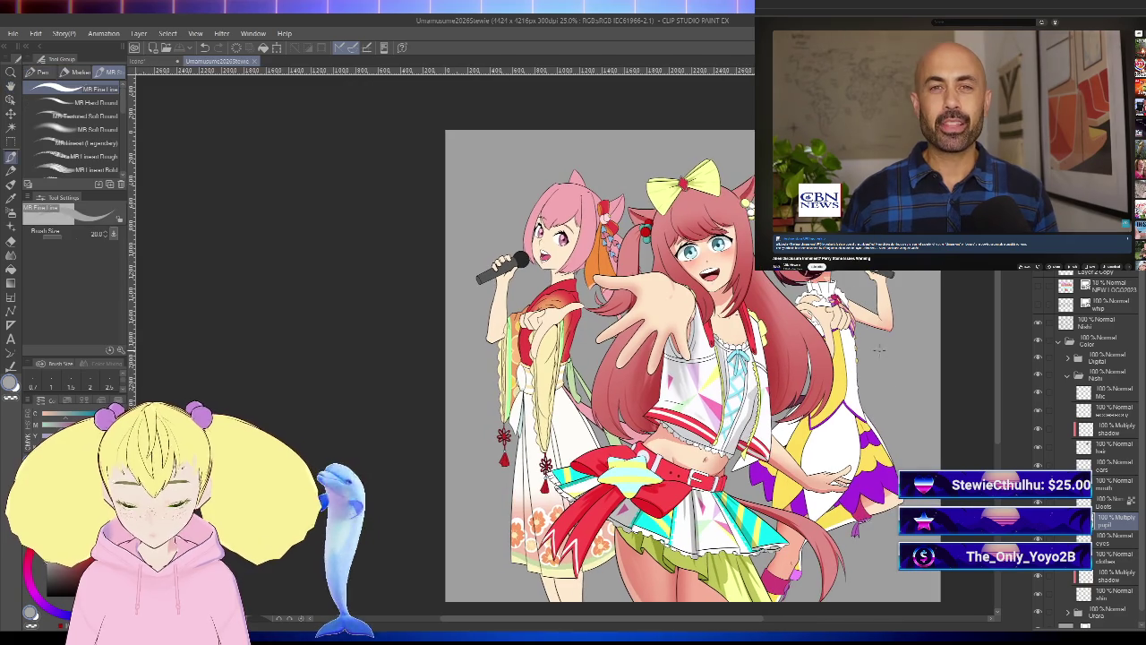
scroll(892, 425, up, 1)
scroll(883, 412, up, 1)
scroll(865, 395, up, 1)
drag(865, 396, 862, 377)
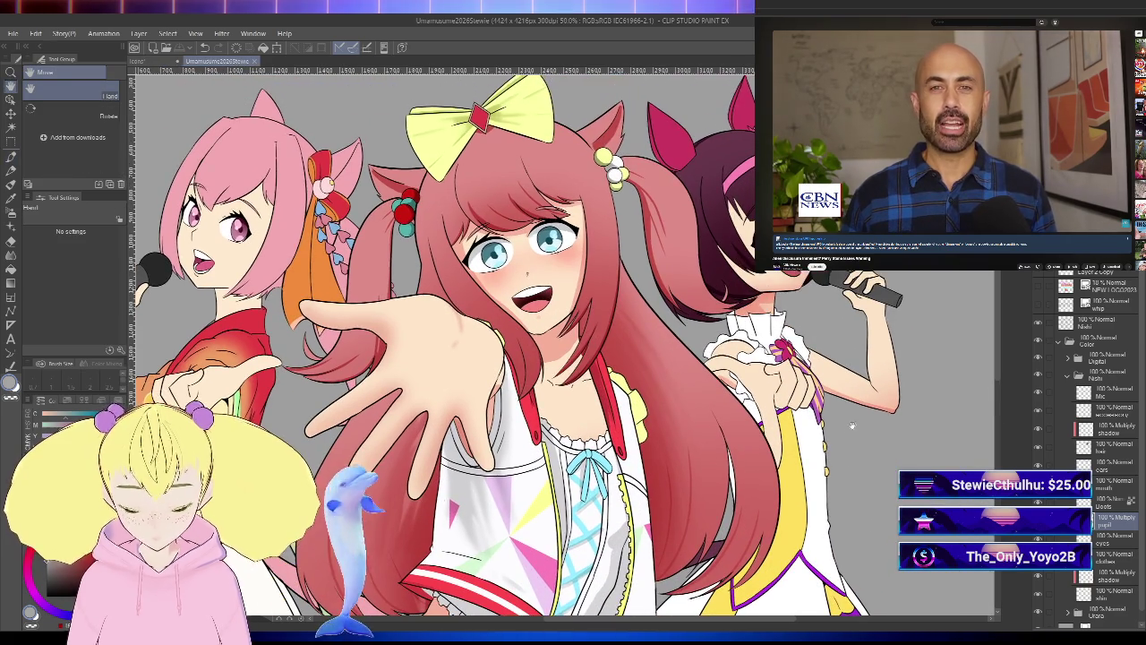
key(p)
scroll(863, 378, down, 1)
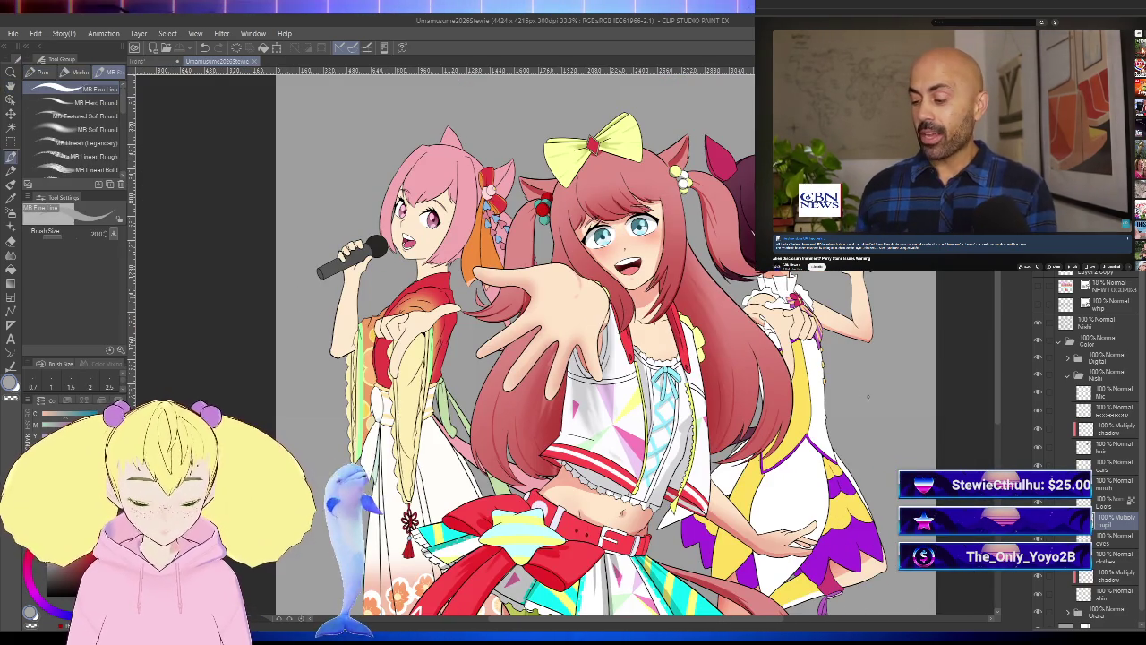
drag(867, 395, 823, 386)
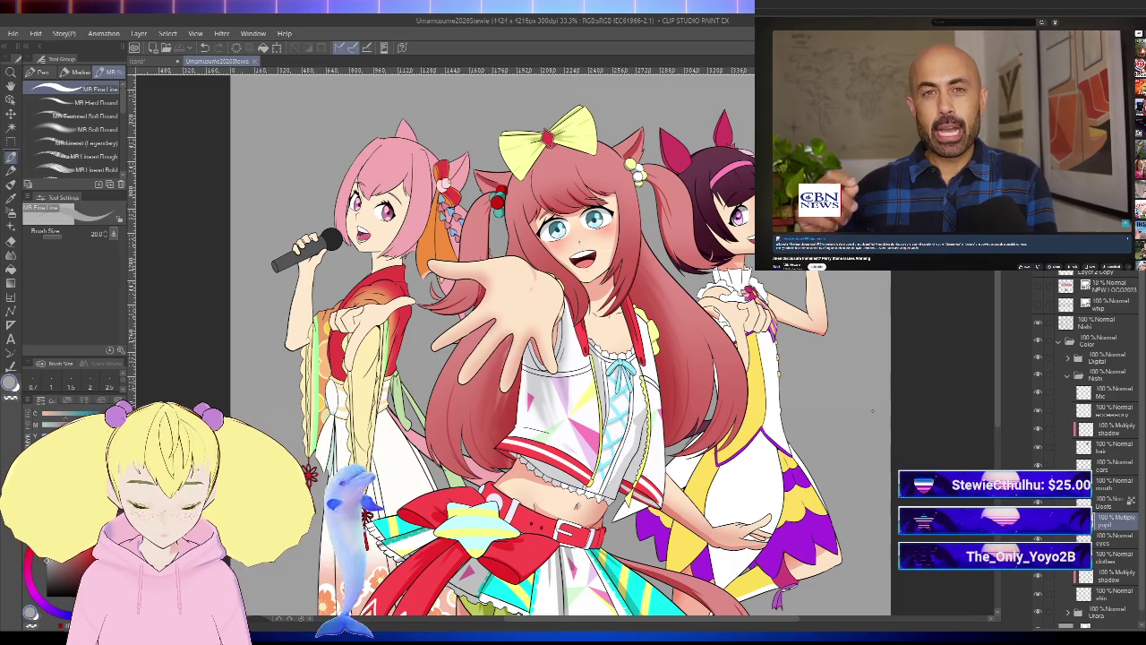
drag(874, 411, 868, 386)
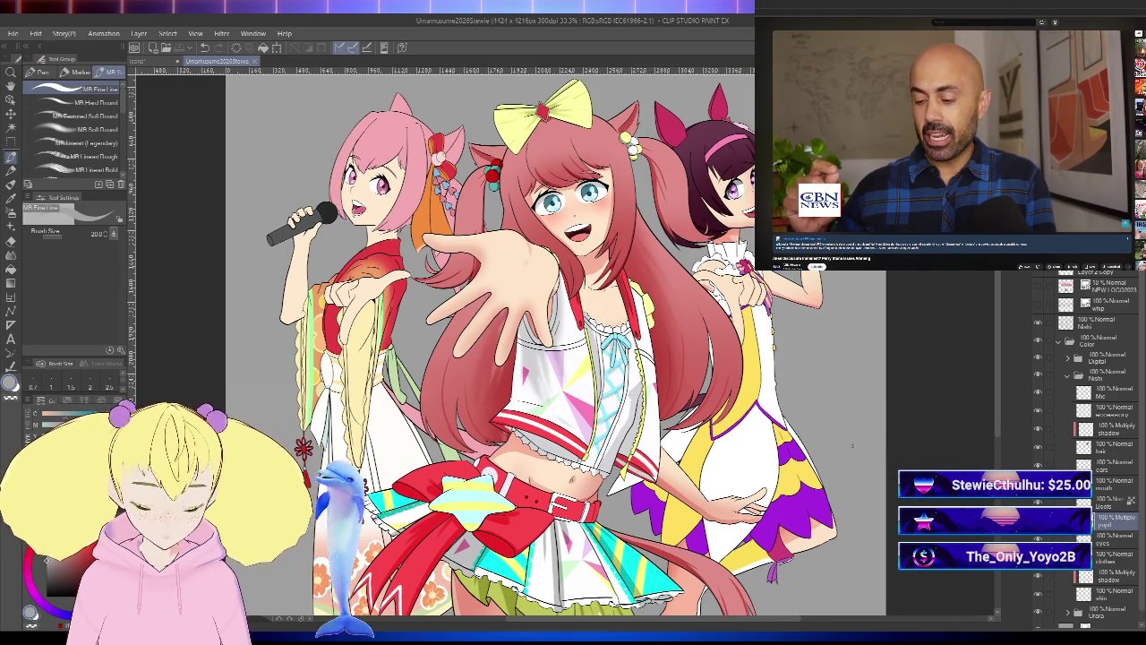
scroll(865, 443, up, 5)
scroll(851, 421, down, 7)
scroll(845, 411, up, 1)
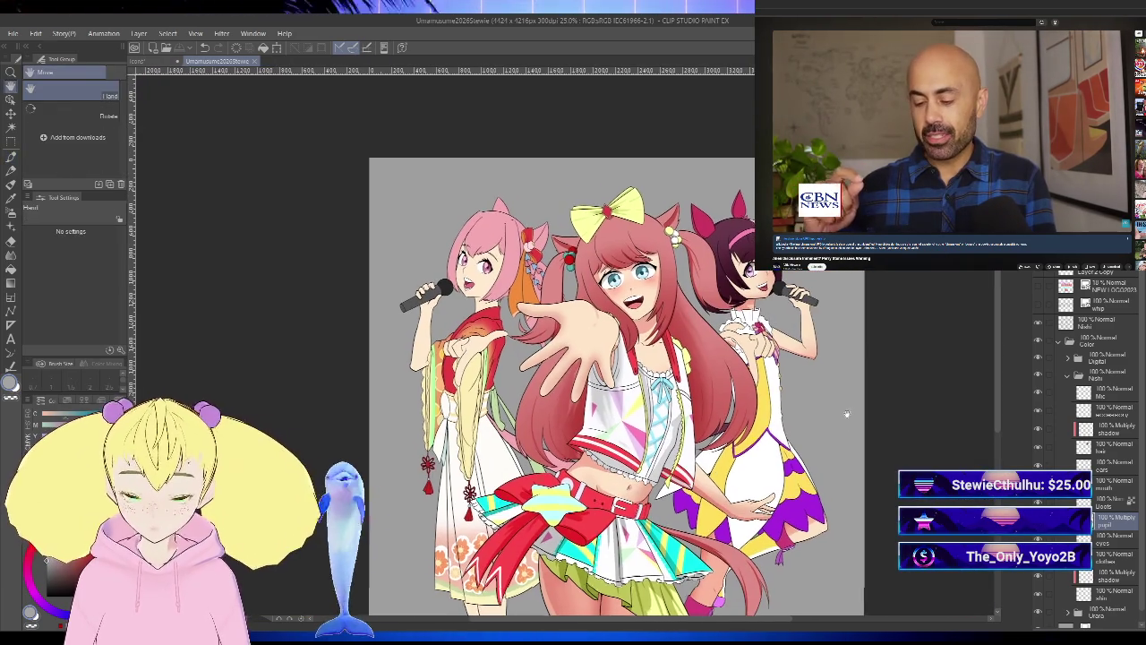
drag(845, 411, 847, 416)
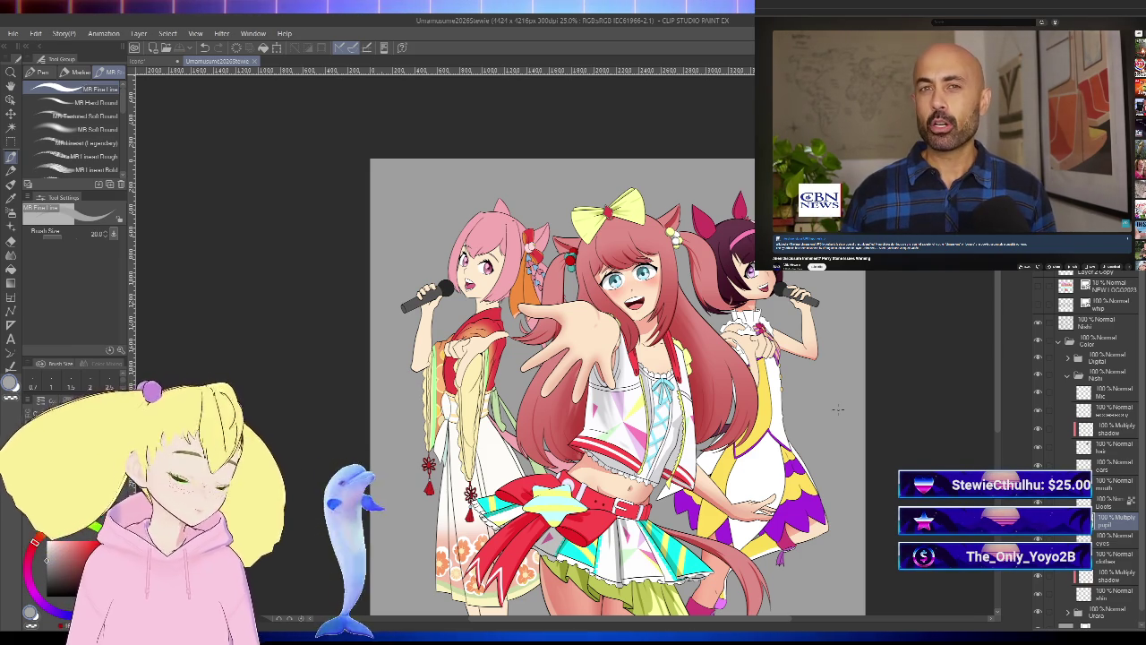
- Add a new layer, Layer 2, above the clothes layer
key(h)
drag(840, 432, 944, 384)
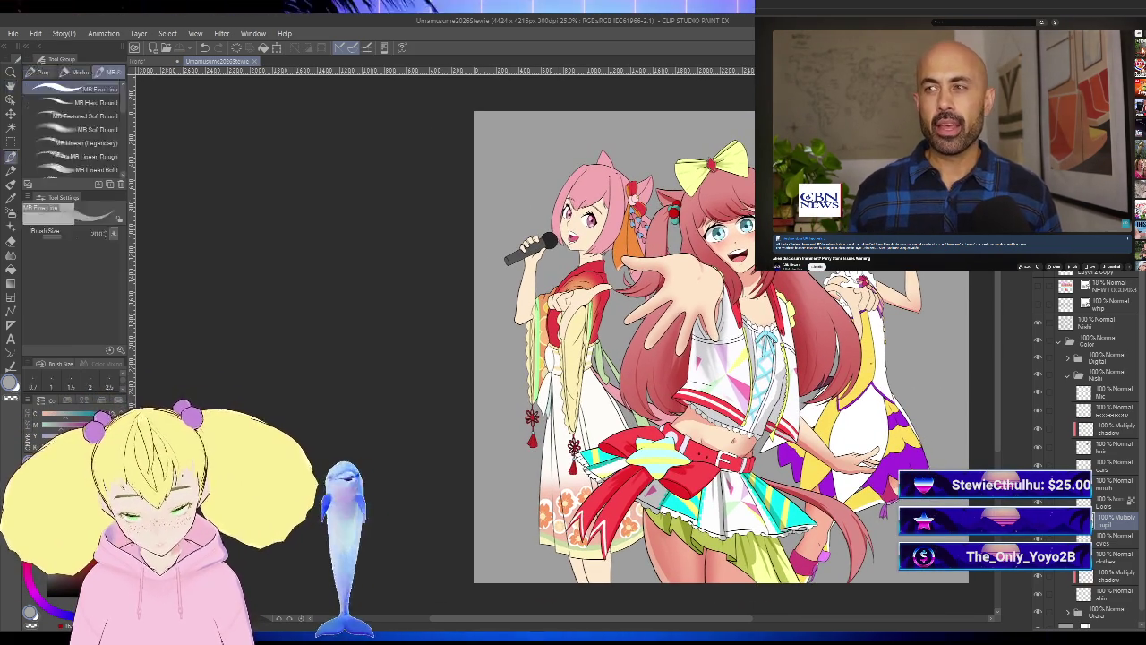
drag(912, 333, 787, 386)
key(p)
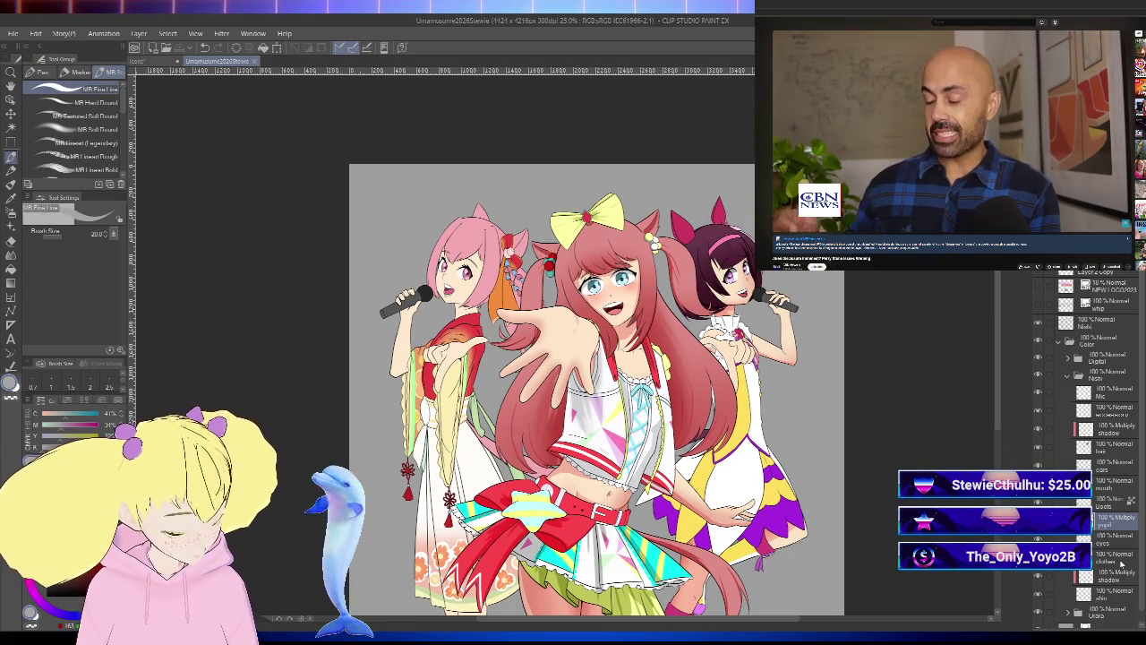
key(ctrl+shift+n)
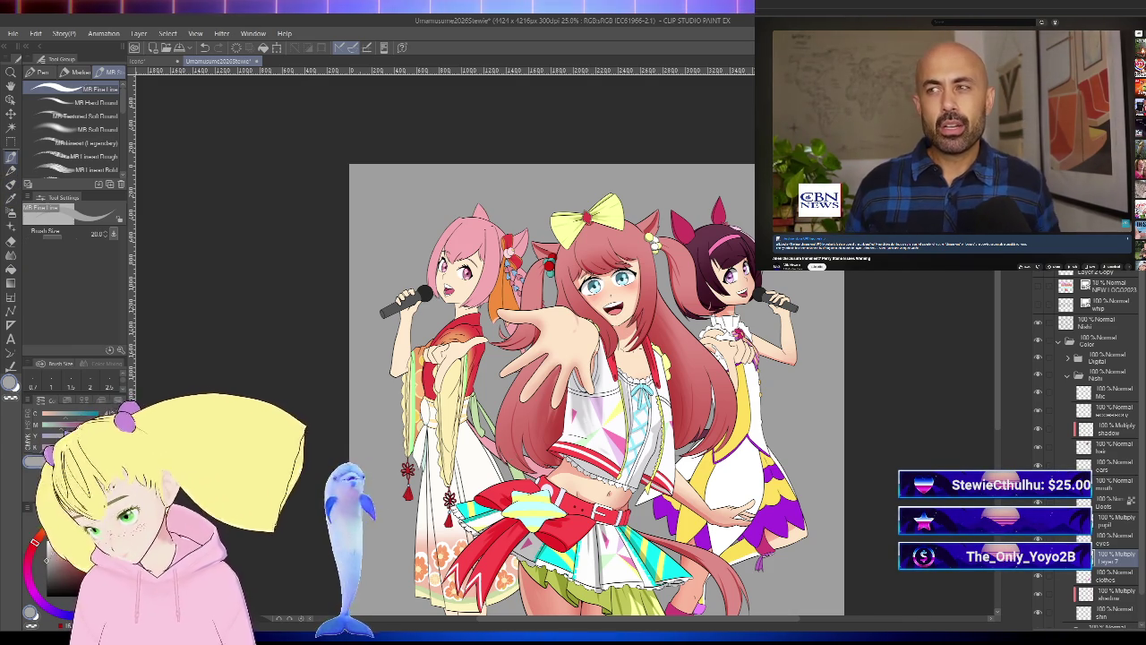
- Enlarge the brush to size 50 and check the composition in mirrored view
scroll(729, 390, up, 2)
key(bracketright)
key(bracketright)
key(bracketright)
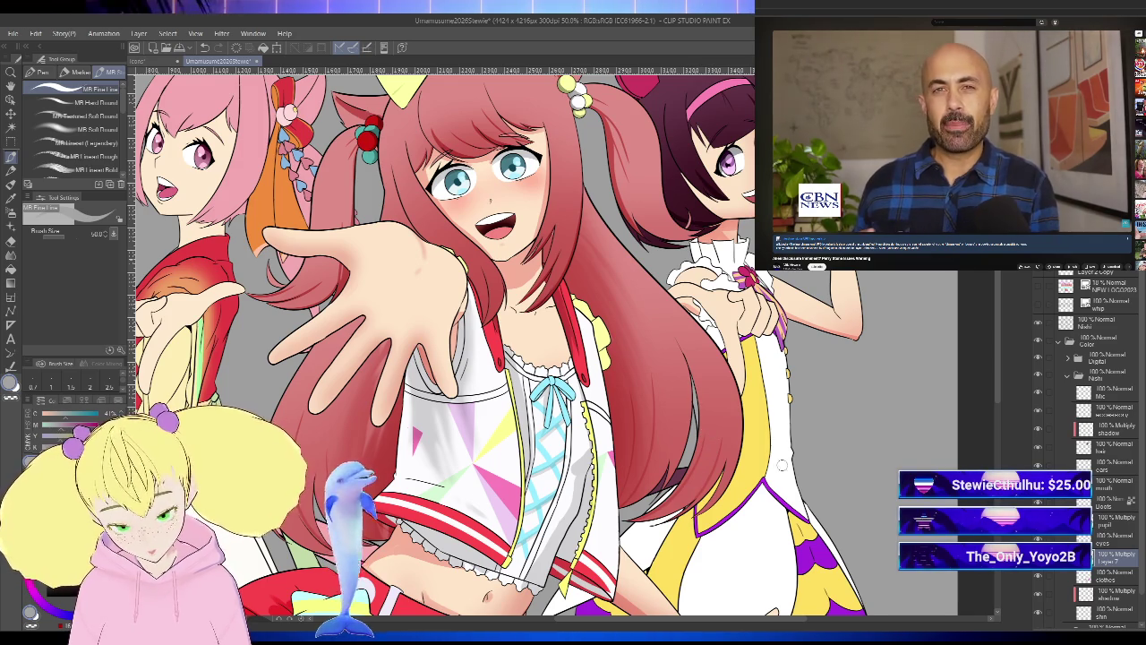
scroll(703, 486, up, 1)
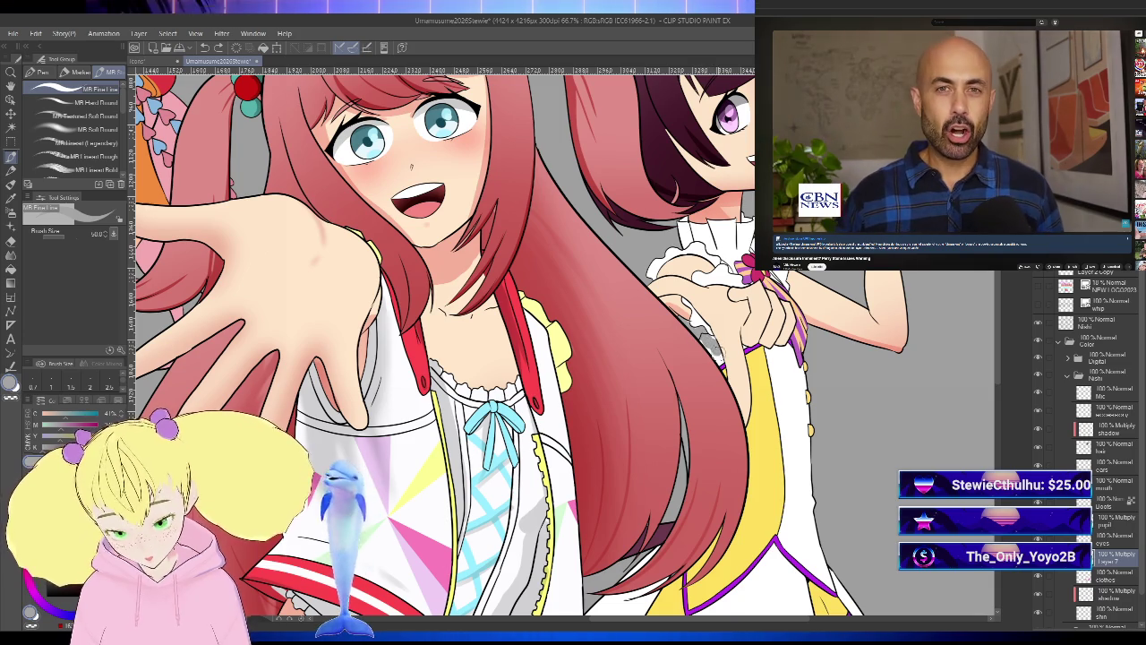
key(ctrl+minus)
key(ctrl+minus)
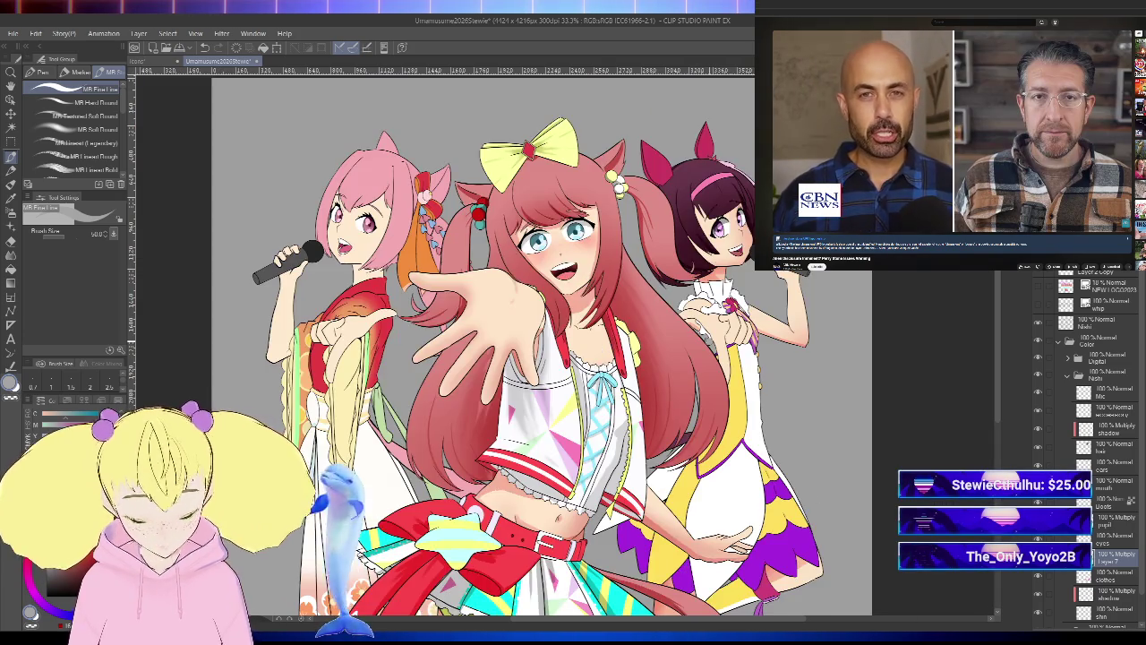
key(h)
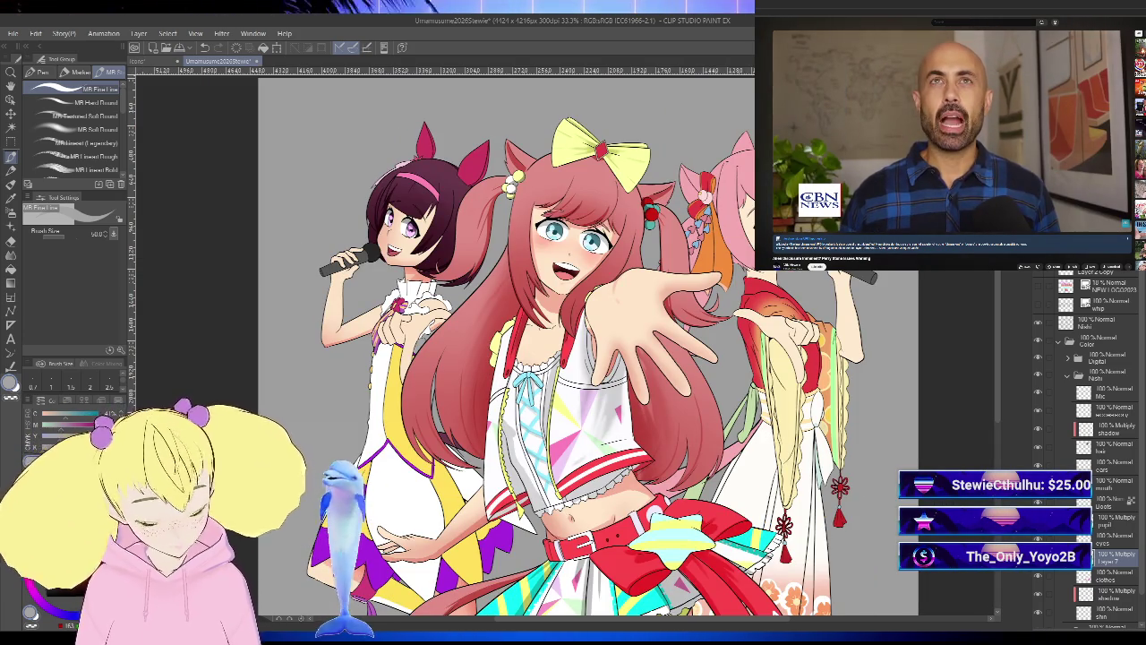
key(h)
key(p)
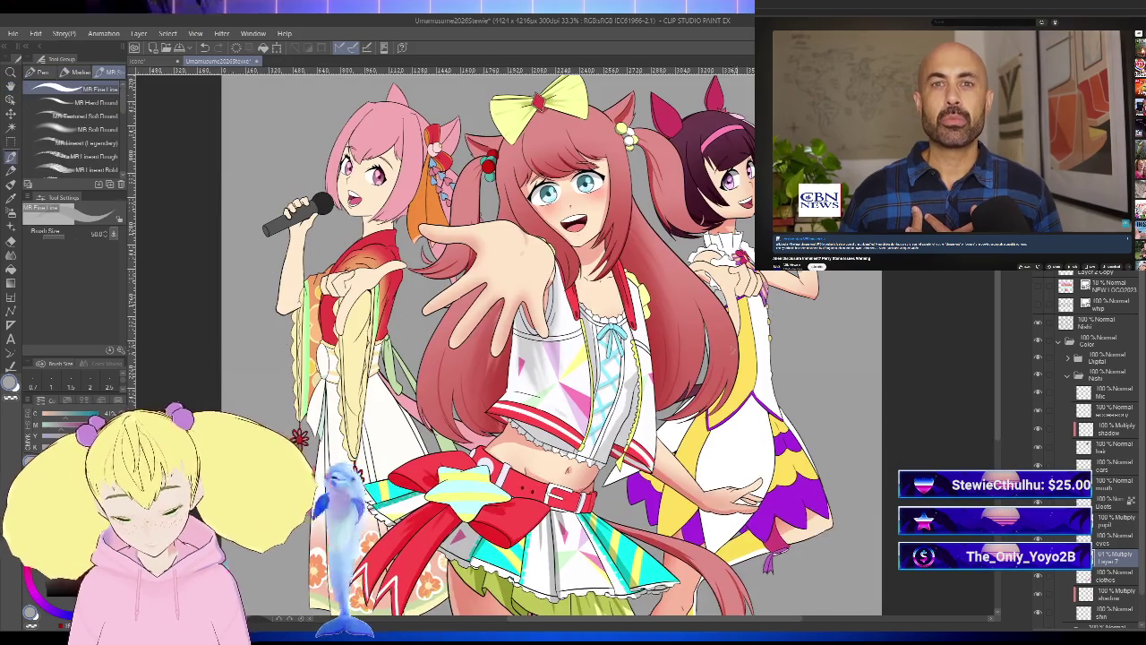
- Zoom into the central idol's outfit and reduce the brush size to 36
key(ctrl+plus)
key(ctrl+plus)
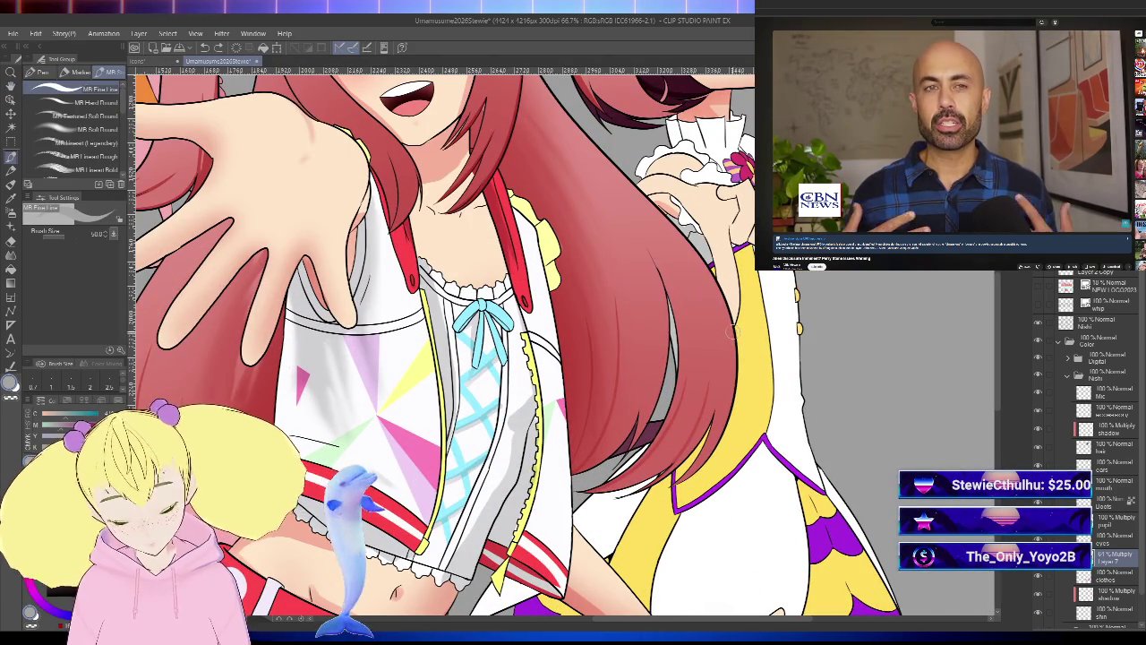
scroll(735, 487, down, 3)
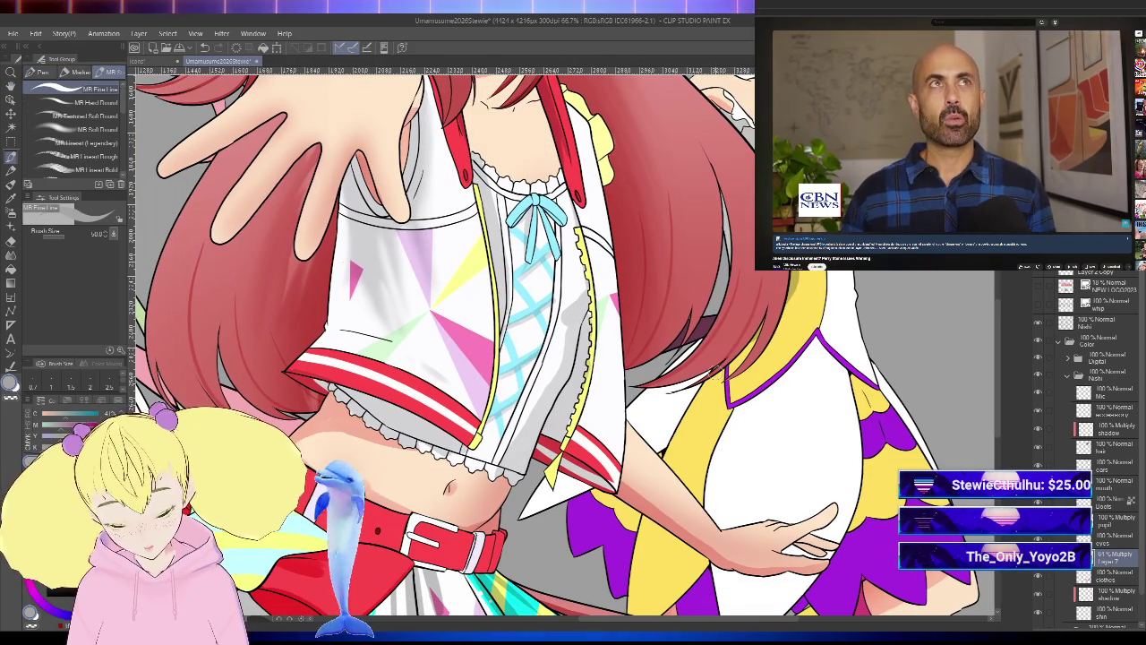
scroll(717, 487, down, 3)
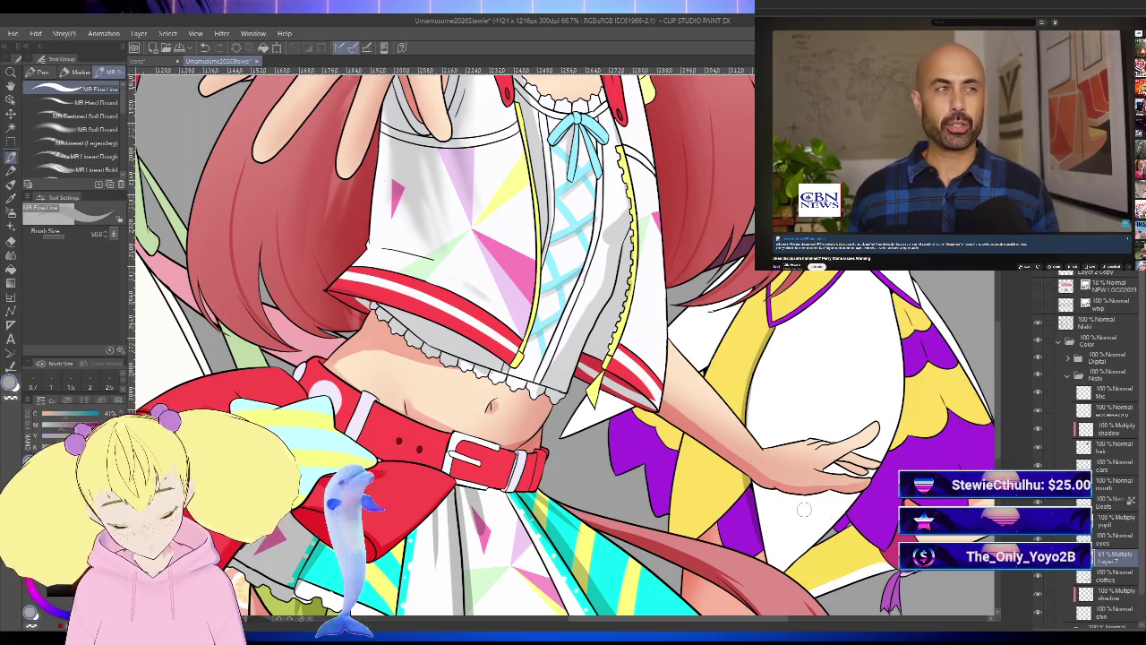
scroll(573, 358, down, 3)
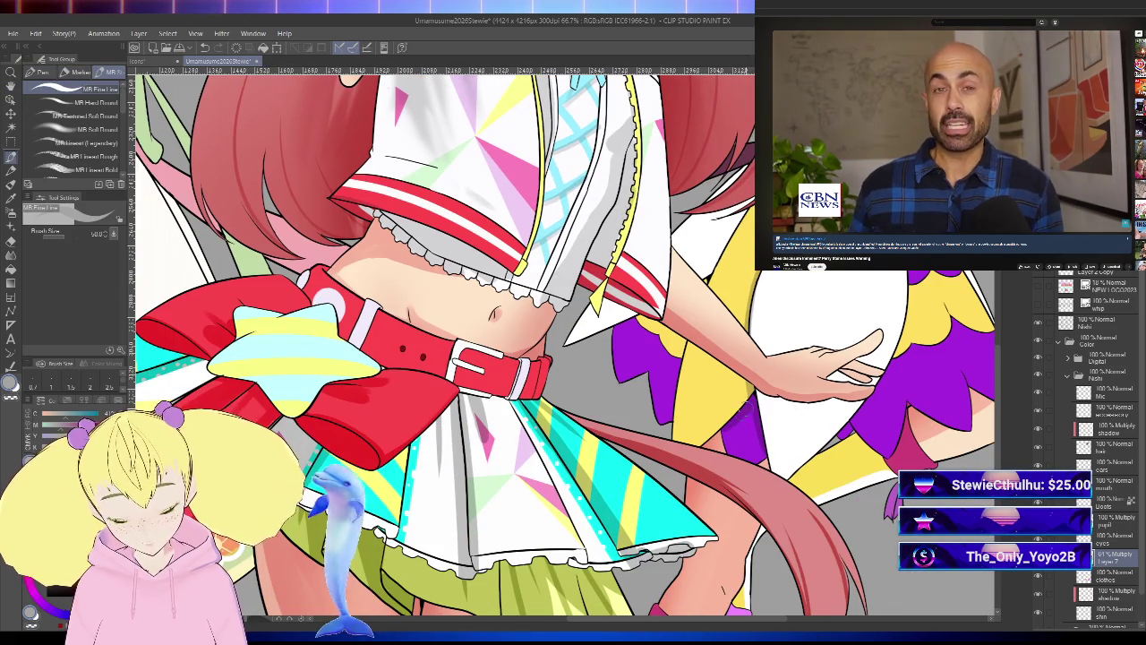
scroll(780, 382, down, 2)
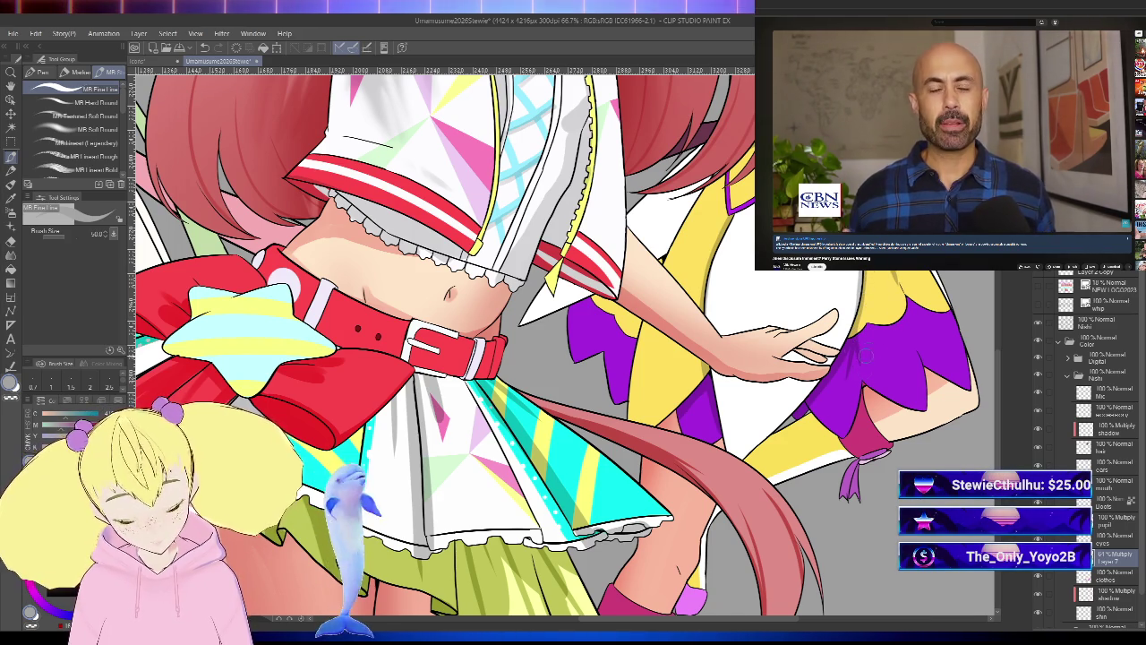
scroll(556, 345, up, 1)
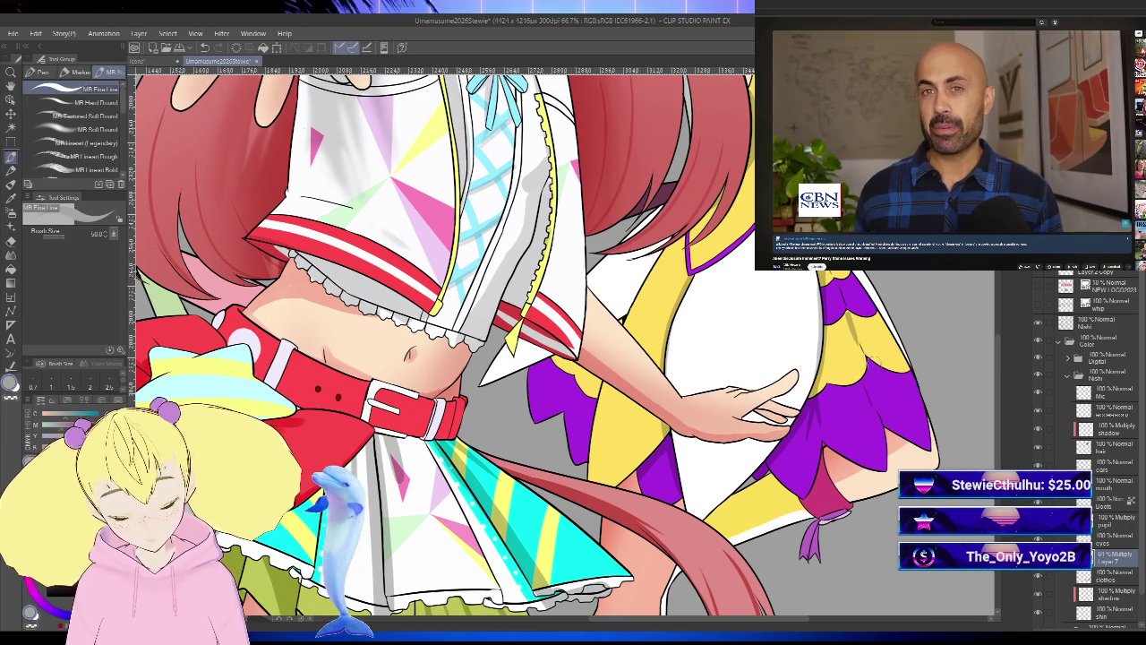
key(bracketleft)
key(bracketleft)
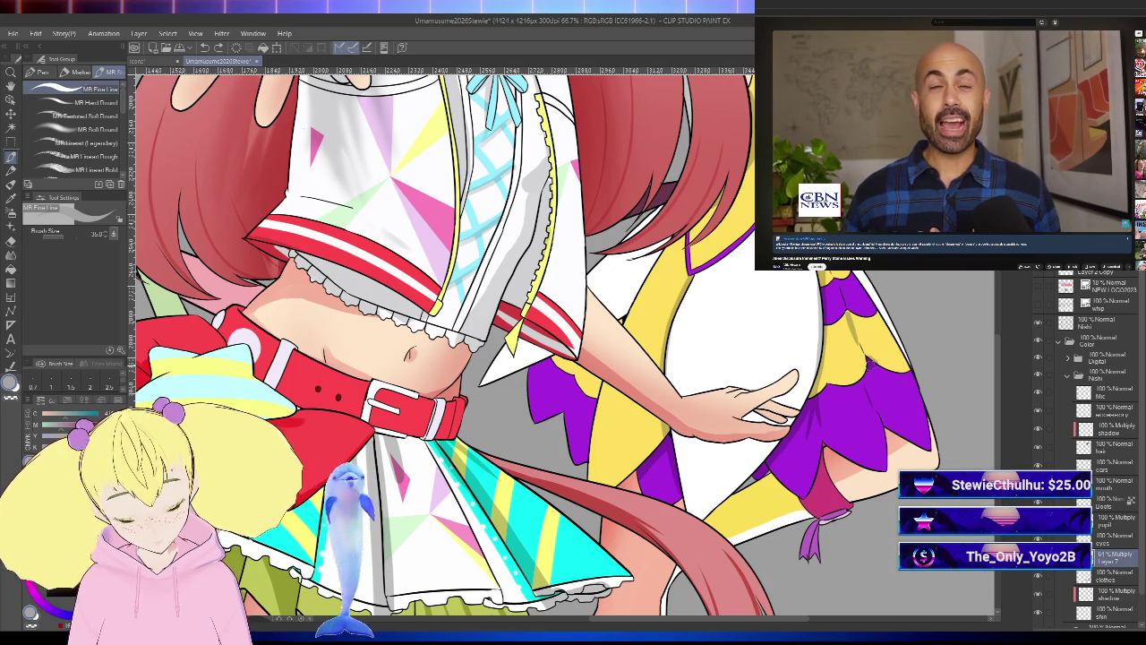
drag(901, 408, 820, 444)
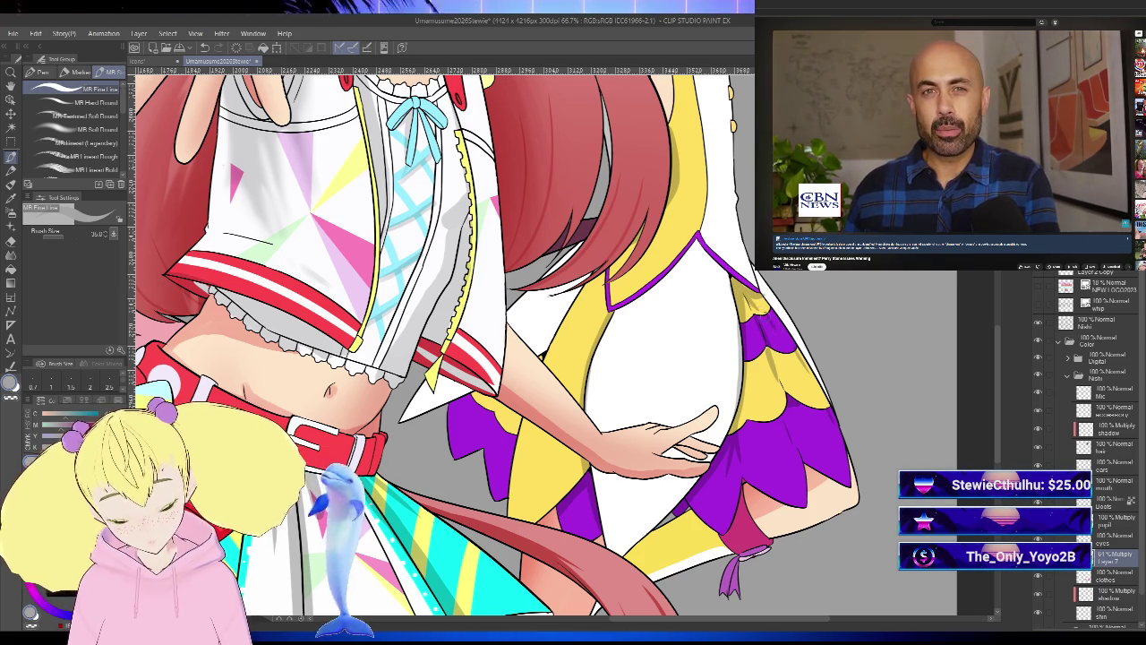
key(ctrl+minus)
key(ctrl+minus)
scroll(512, 396, up, 1)
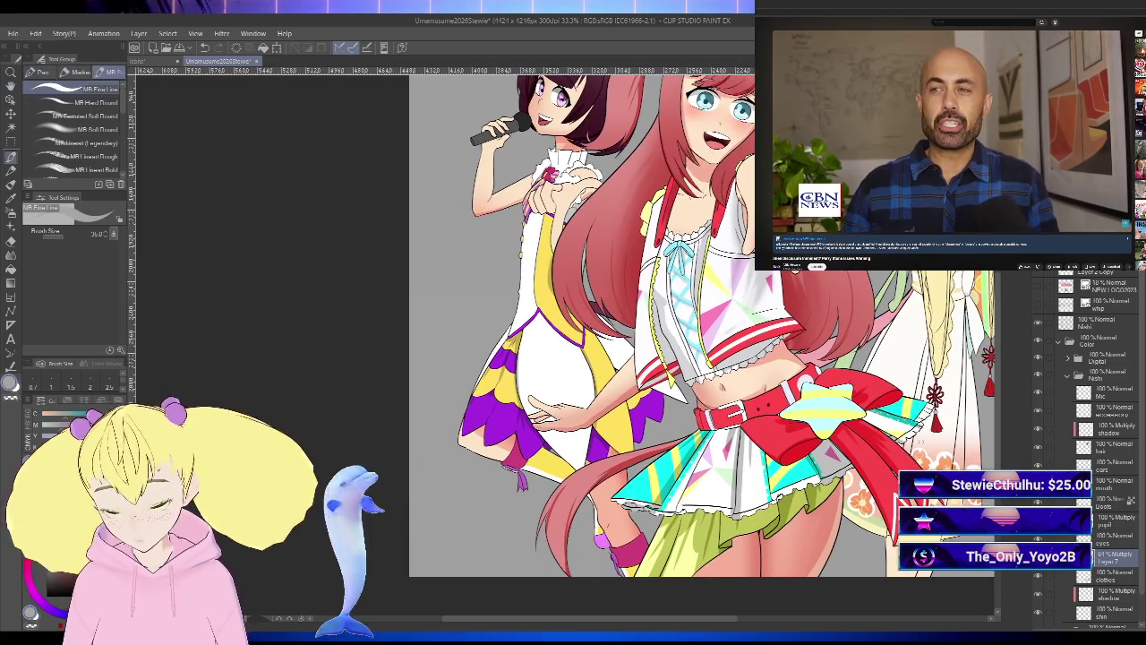
- Straighten the canvas, frame the two central girls' faces up close, and return to the pen
scroll(513, 396, up, 1)
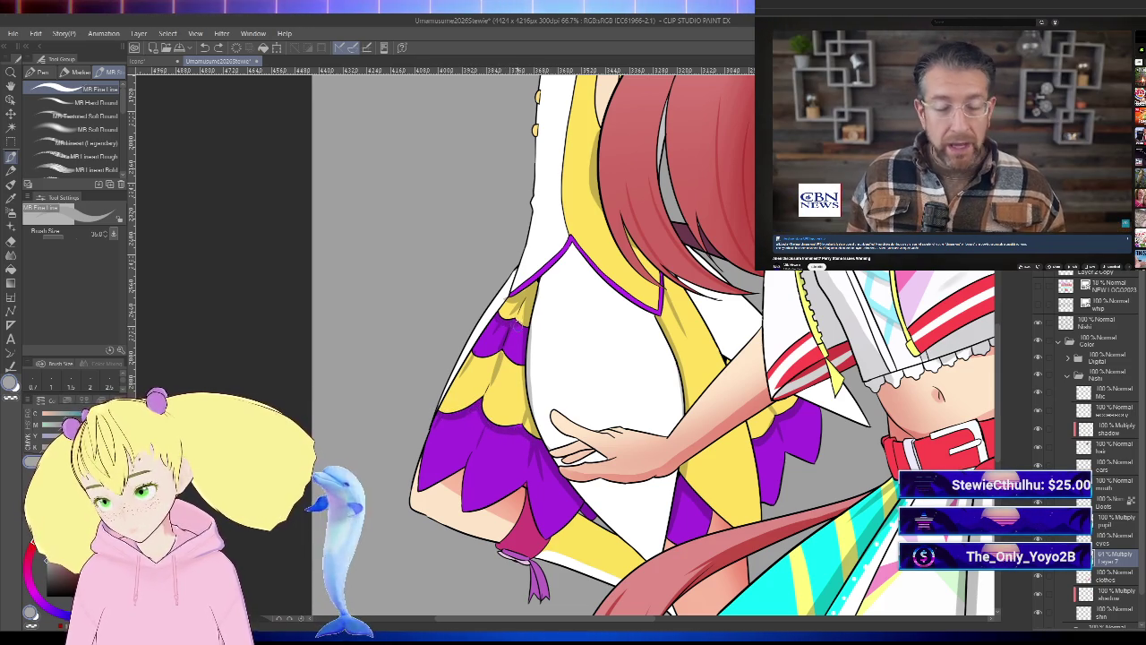
key(ctrl+minus)
key(ctrl+minus)
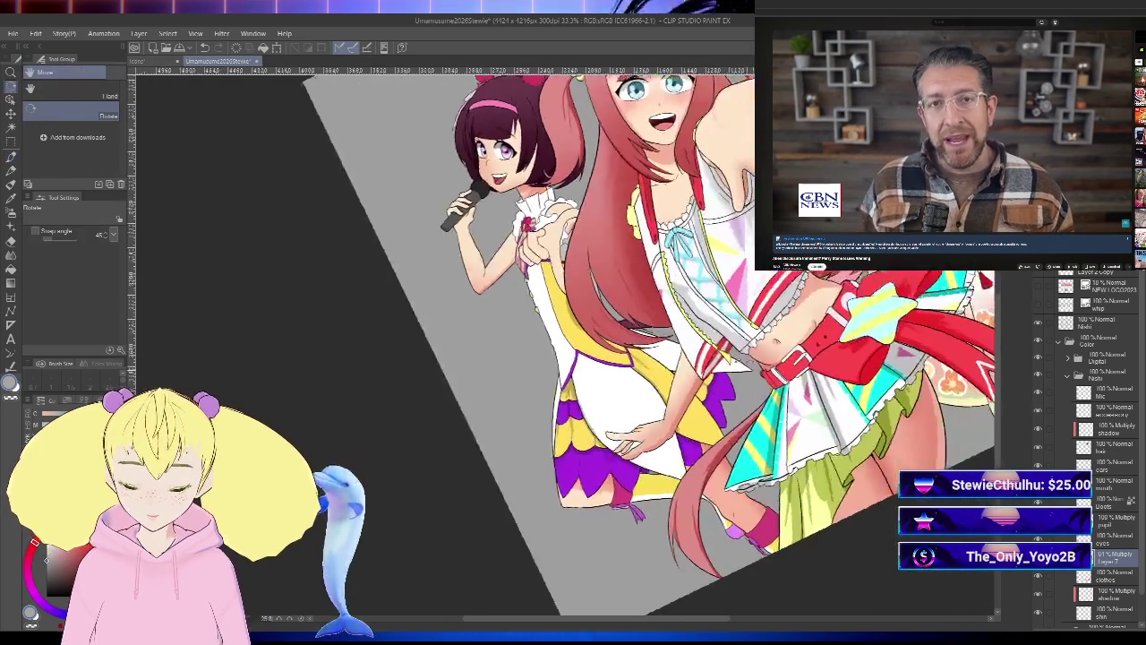
drag(573, 340, 538, 376)
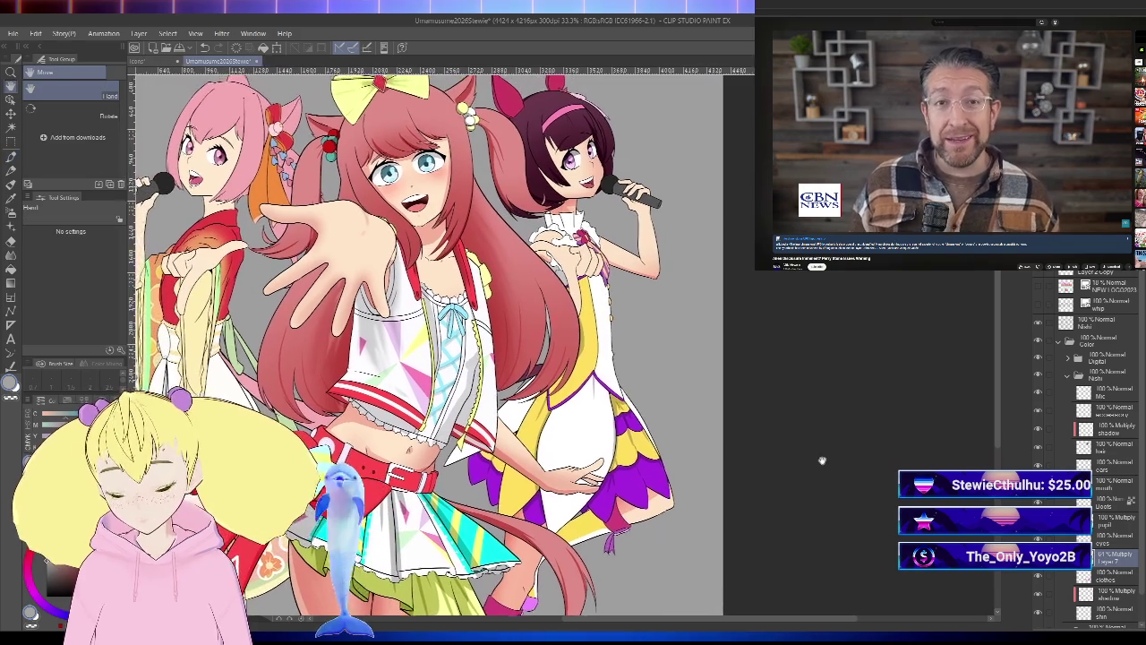
drag(785, 450, 850, 504)
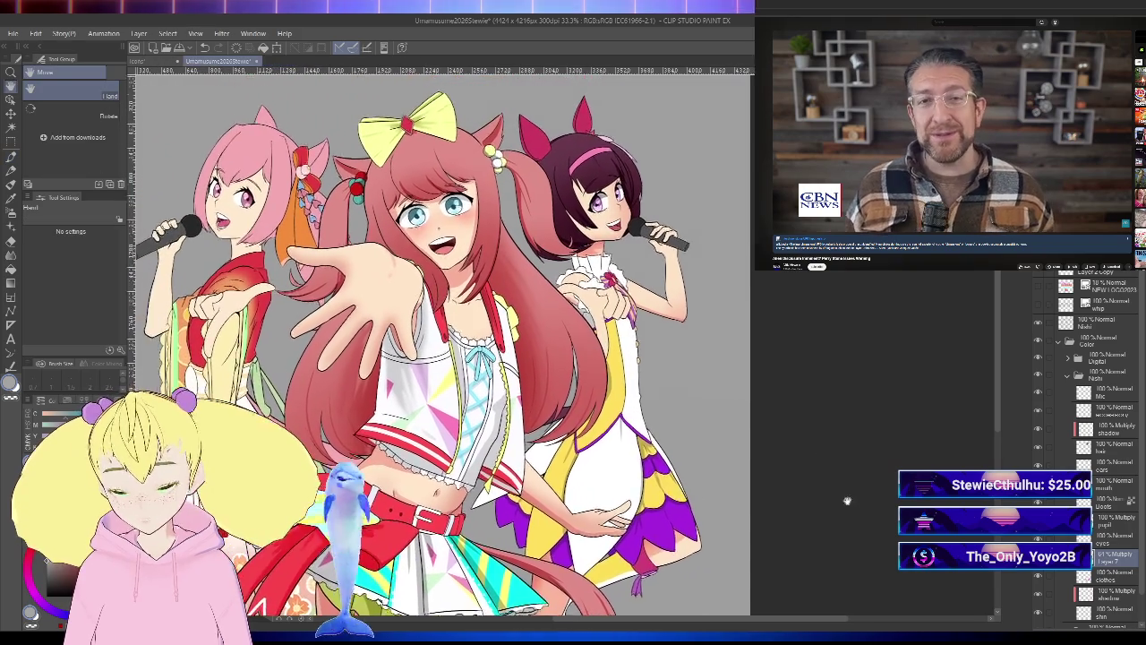
scroll(565, 228, up, 3)
key(p)
scroll(565, 227, up, 3)
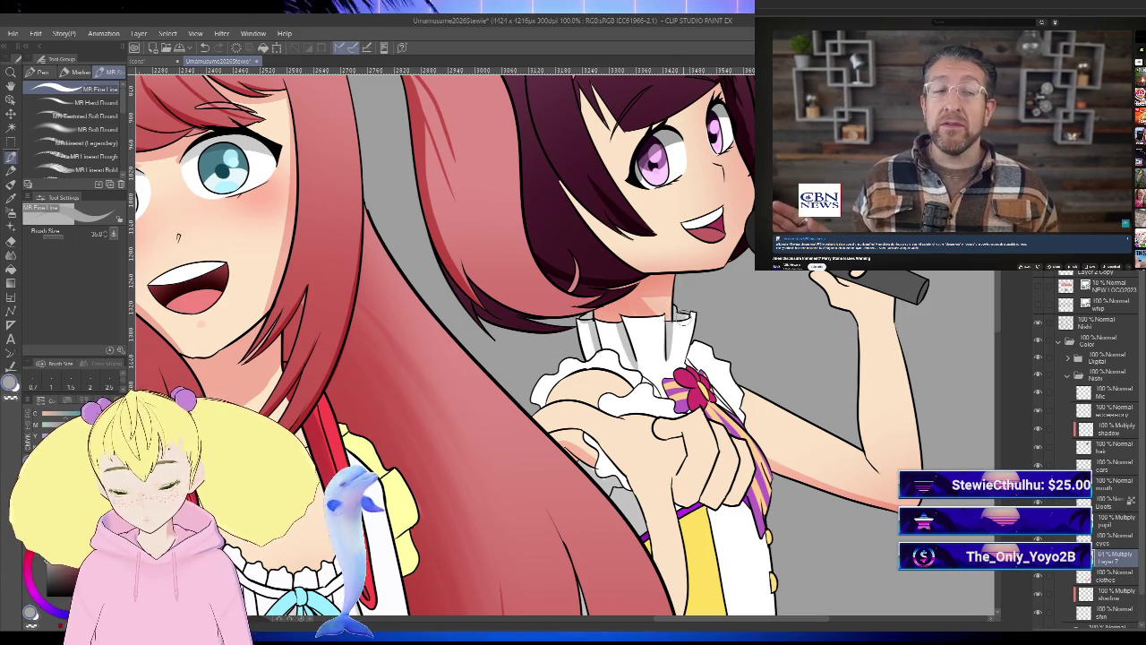
scroll(564, 341, down, 3)
key(h)
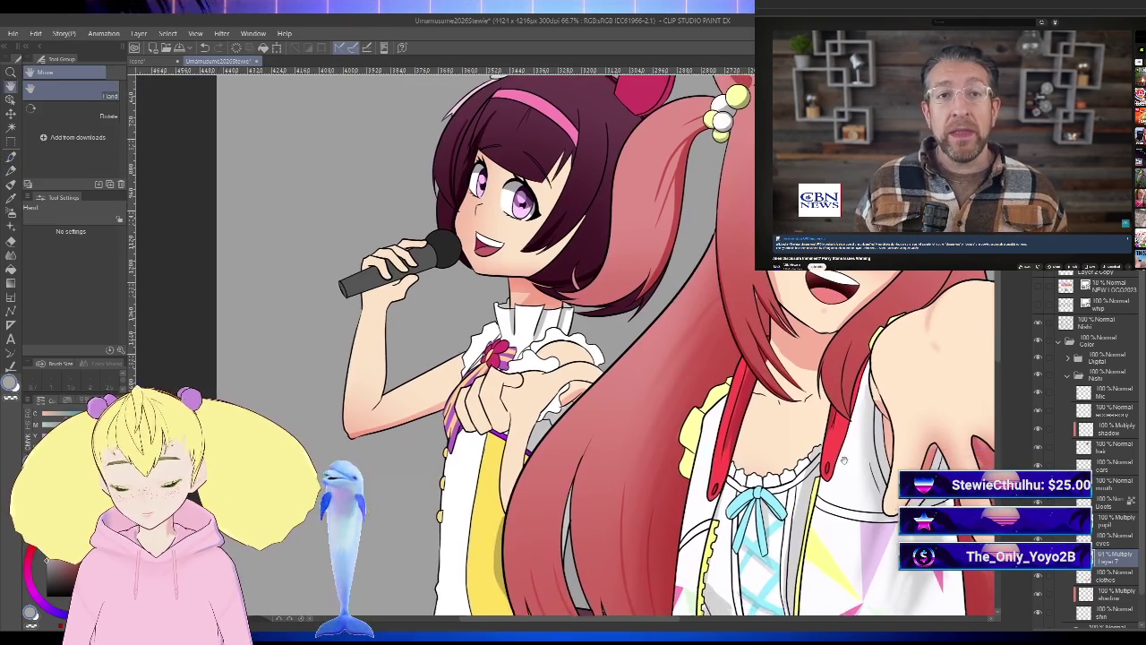
scroll(565, 341, up, 2)
key(minus)
scroll(564, 340, up, 1)
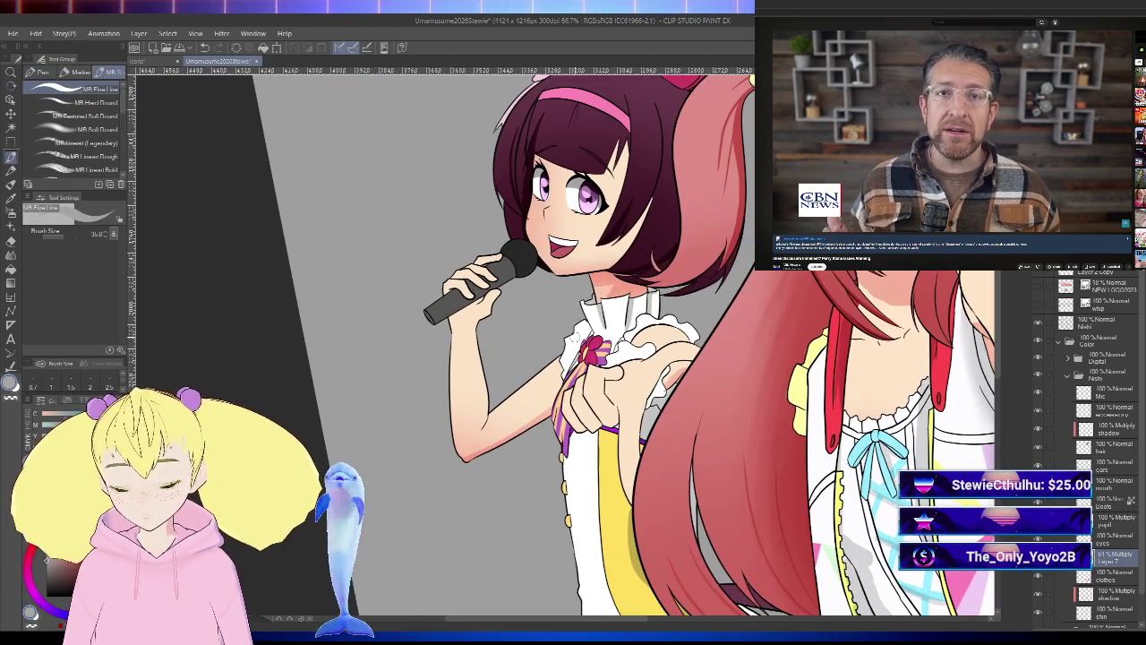
scroll(587, 354, up, 3)
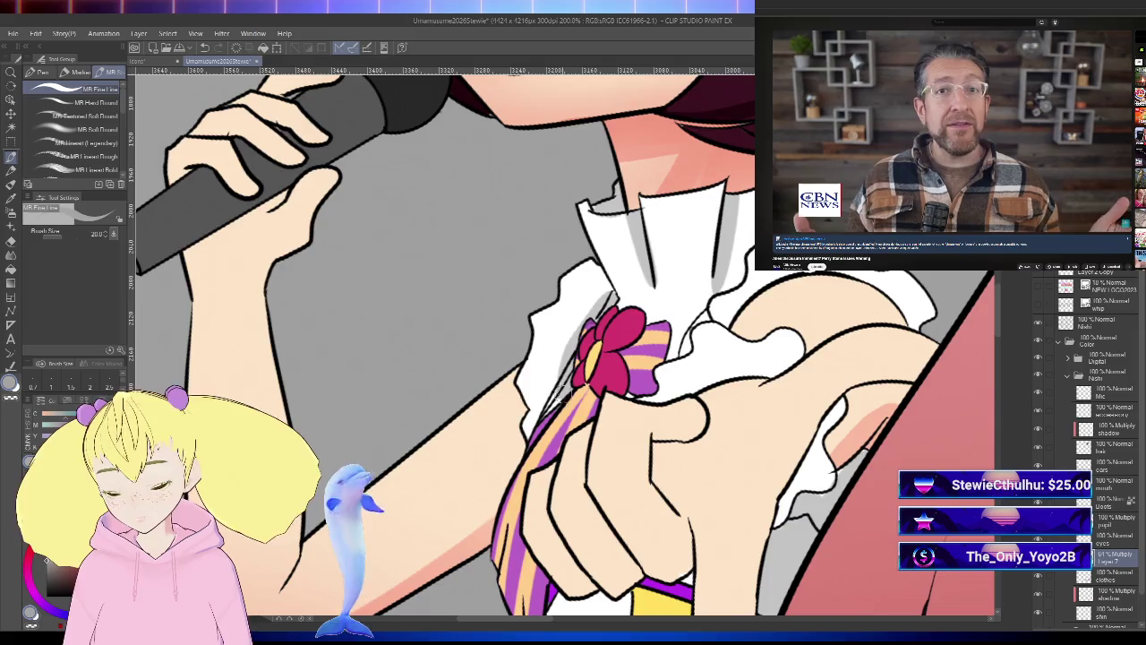
scroll(566, 393, down, 3)
key(h)
scroll(809, 462, up, 3)
drag(809, 463, 430, 395)
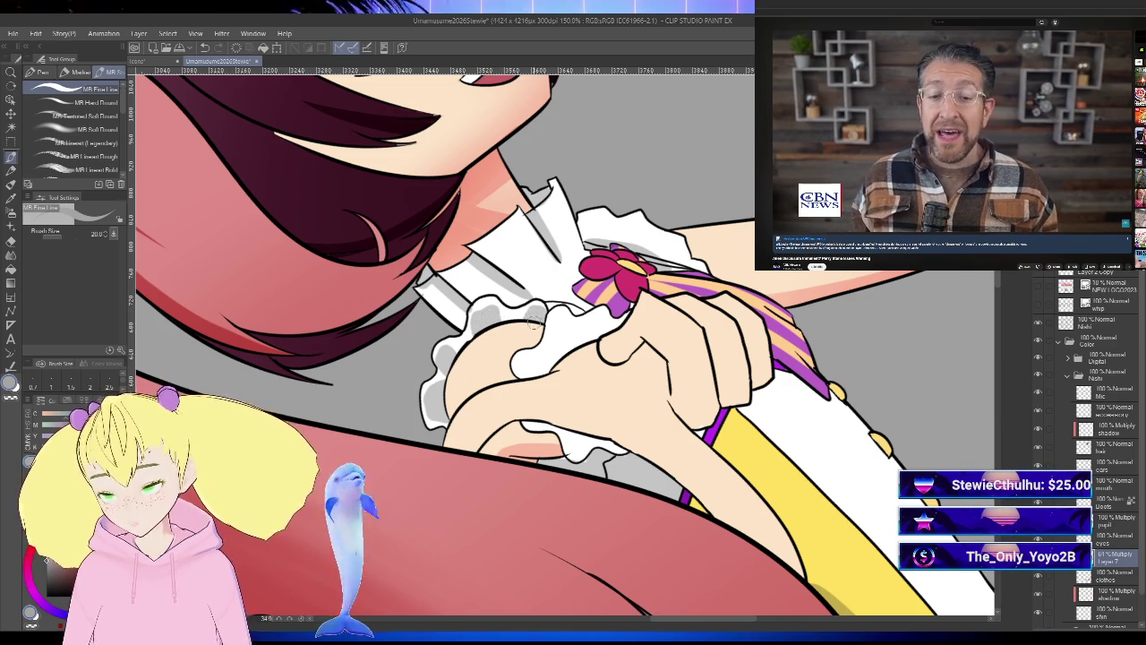
scroll(530, 325, down, 3)
key(ctrl+@)
scroll(562, 341, down, 2)
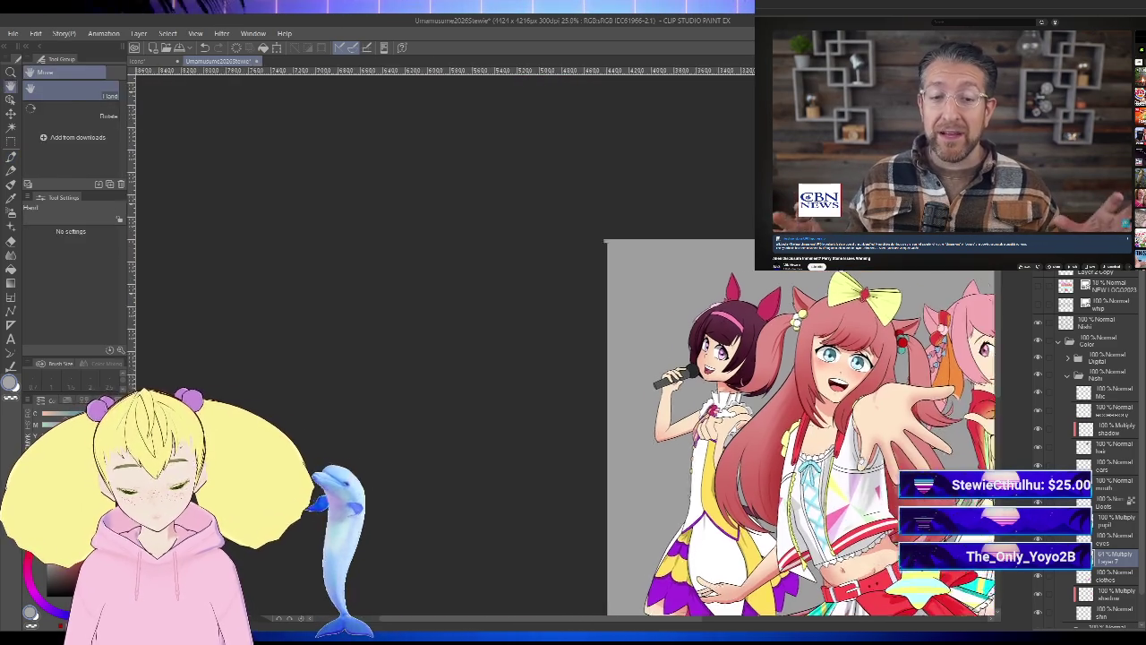
drag(627, 376, 568, 330)
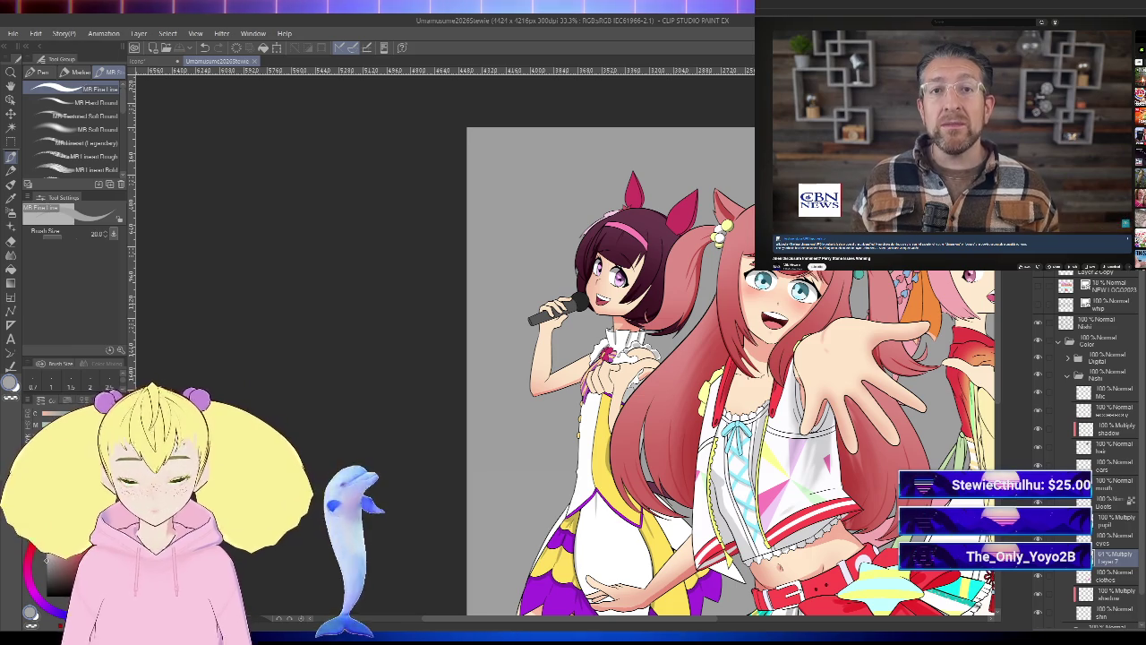
drag(891, 450, 730, 387)
scroll(770, 240, down, 1)
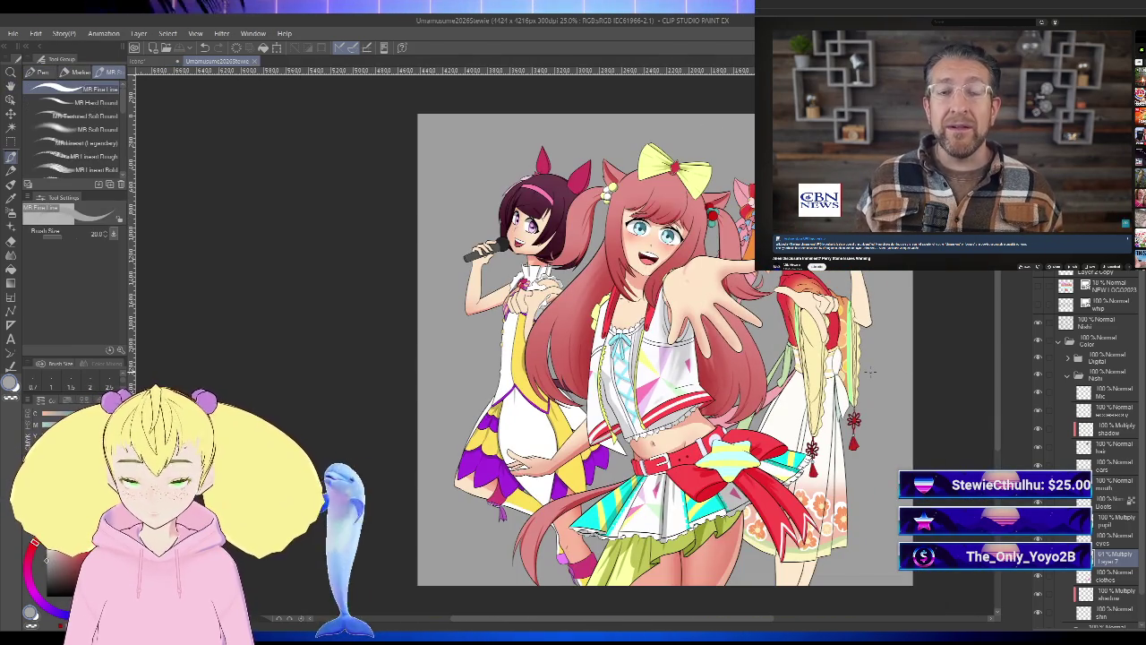
key(h)
key(h)
drag(938, 410, 885, 412)
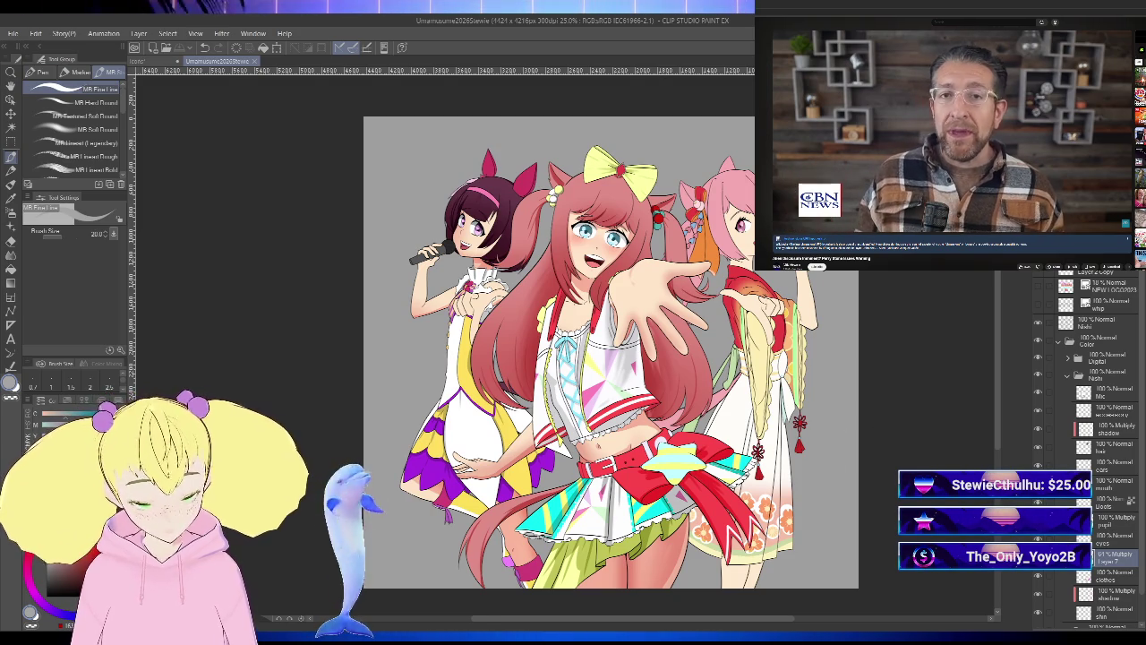
click(1068, 376)
- Open the pink-haired girl's folder, select its Multiply shadow layer, and switch to the thick paint brush
click(1069, 393)
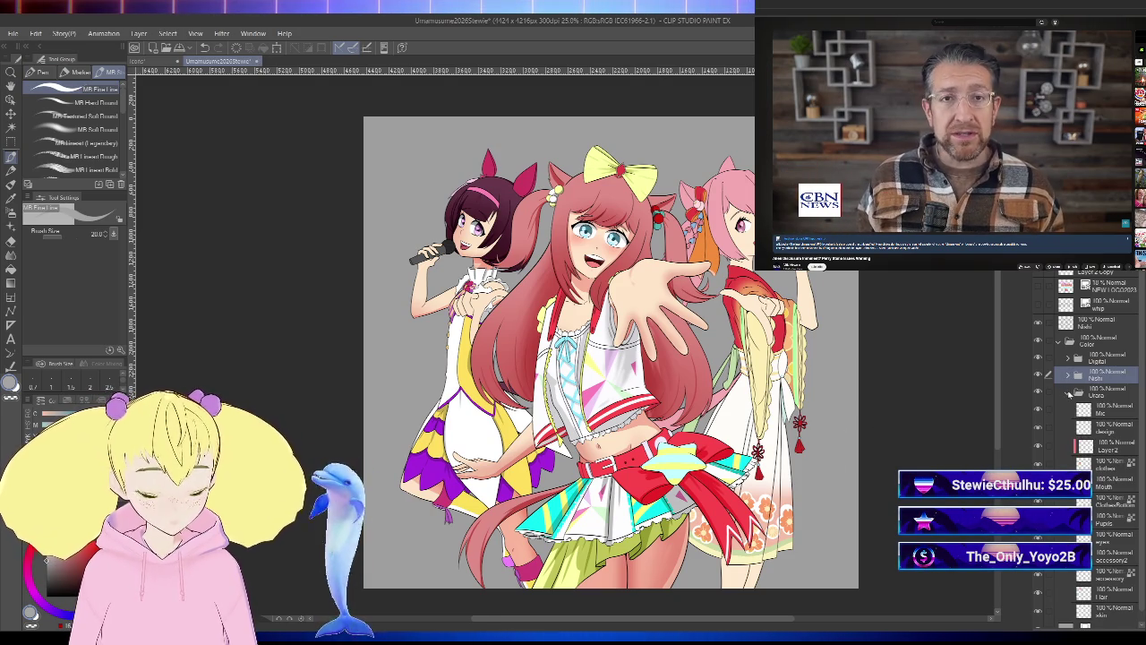
click(1113, 611)
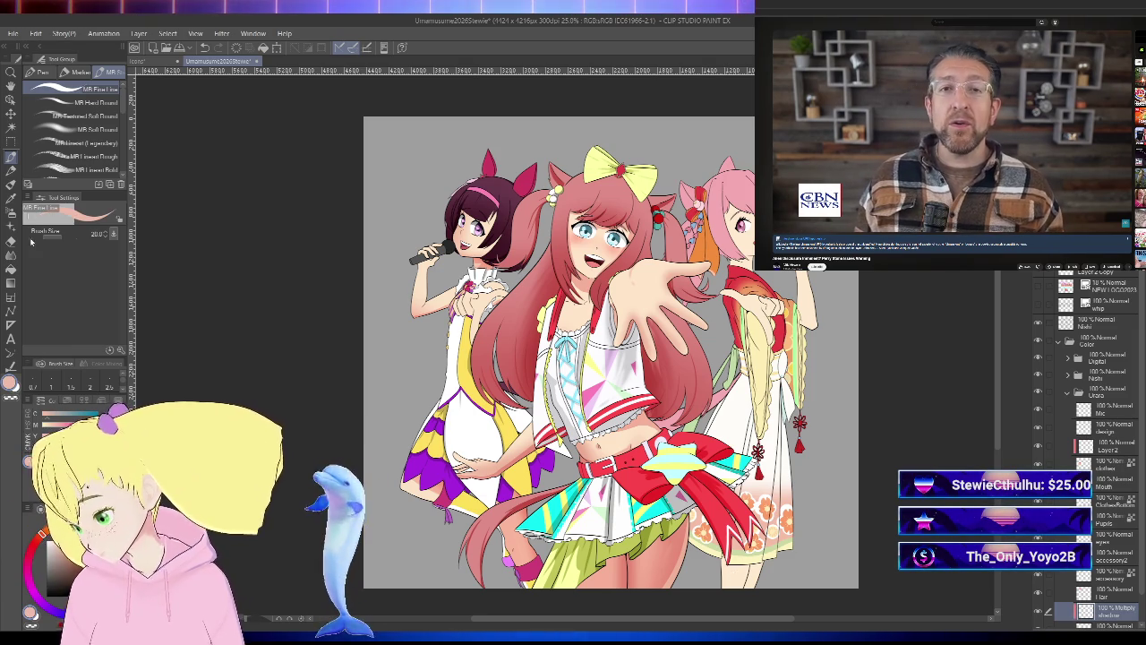
key(b)
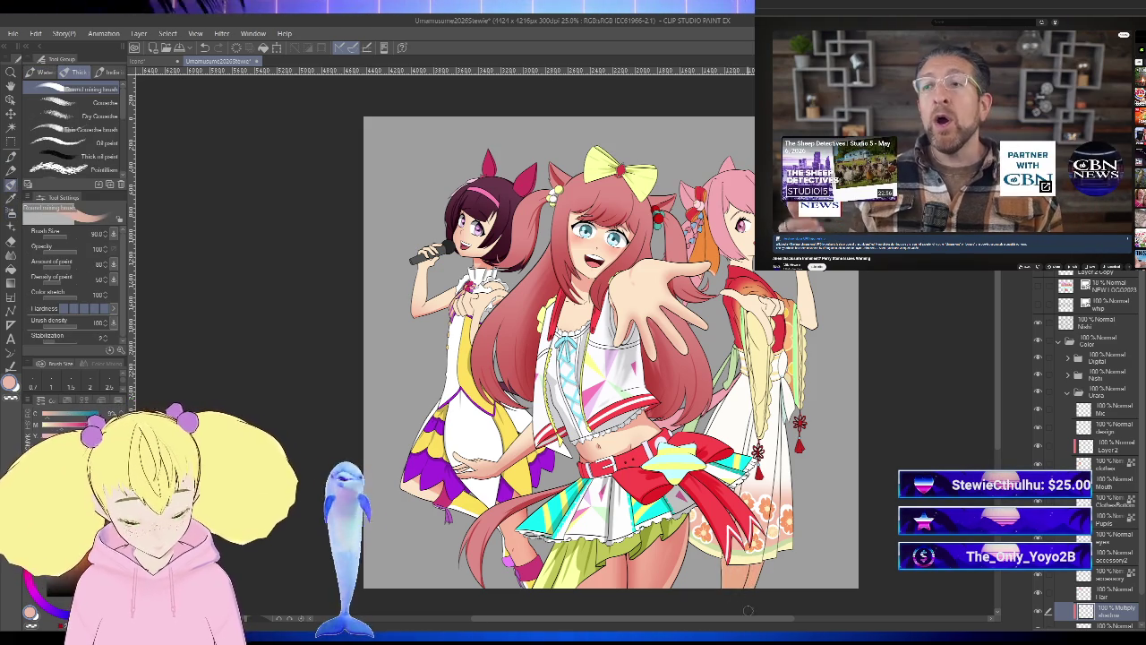
scroll(872, 434, up, 2)
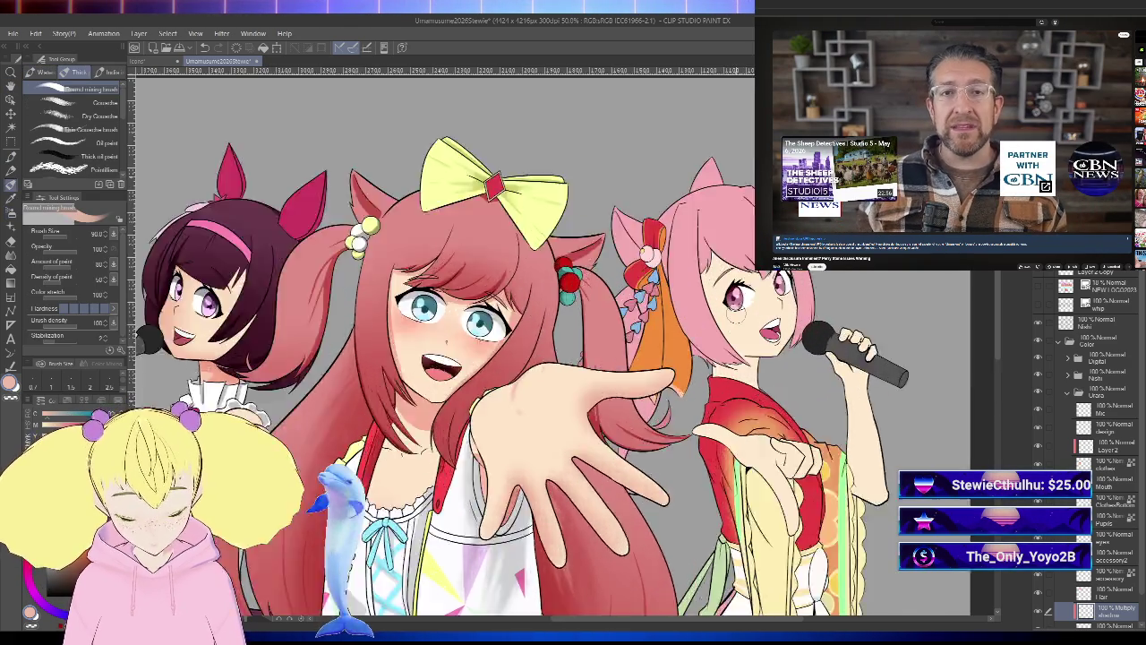
- Shrink the brush to about 25 and blend a soft pinkish shadow beside the pink-haired girl's nose
scroll(896, 376, up, 2)
scroll(928, 315, up, 1)
key(h)
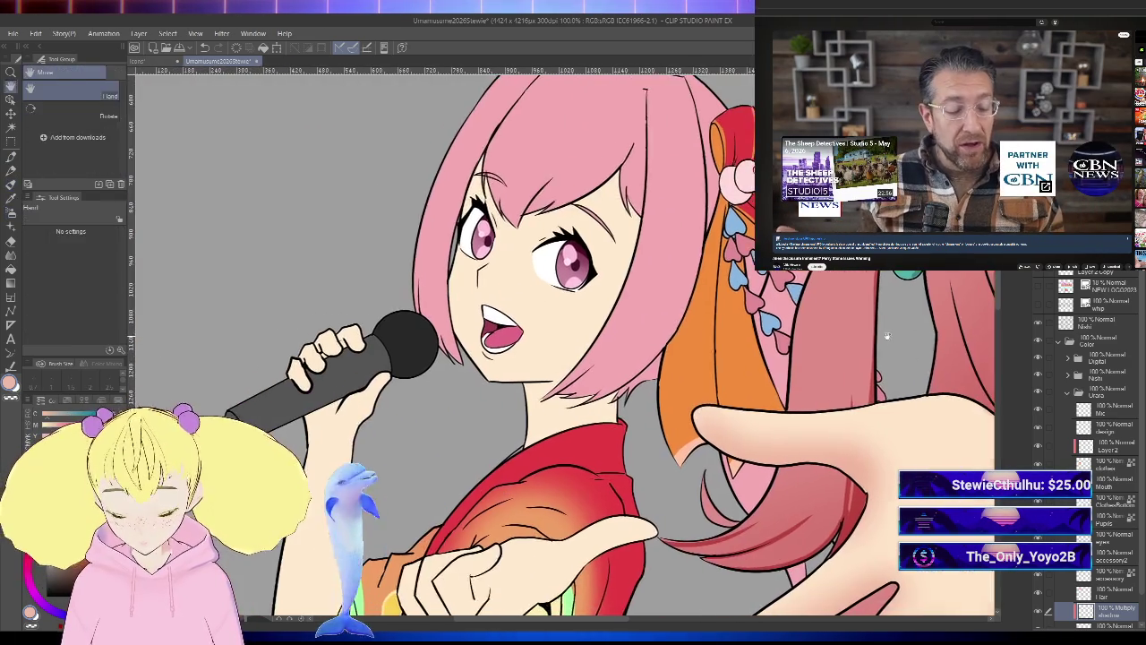
key(bracketleft)
key(bracketleft)
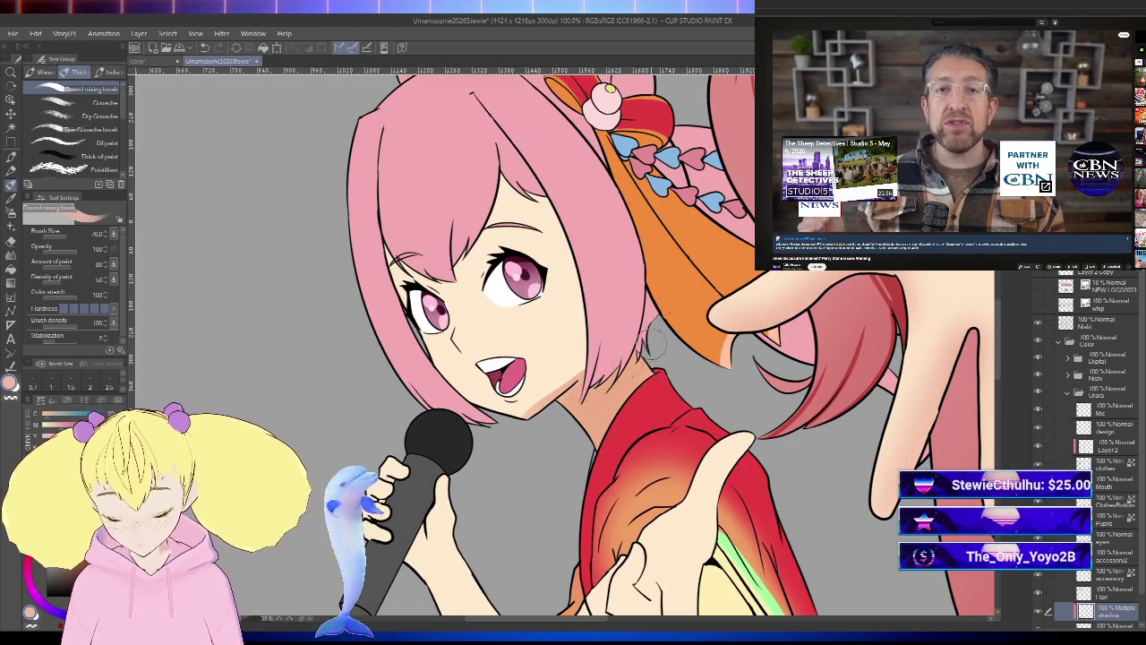
key(h)
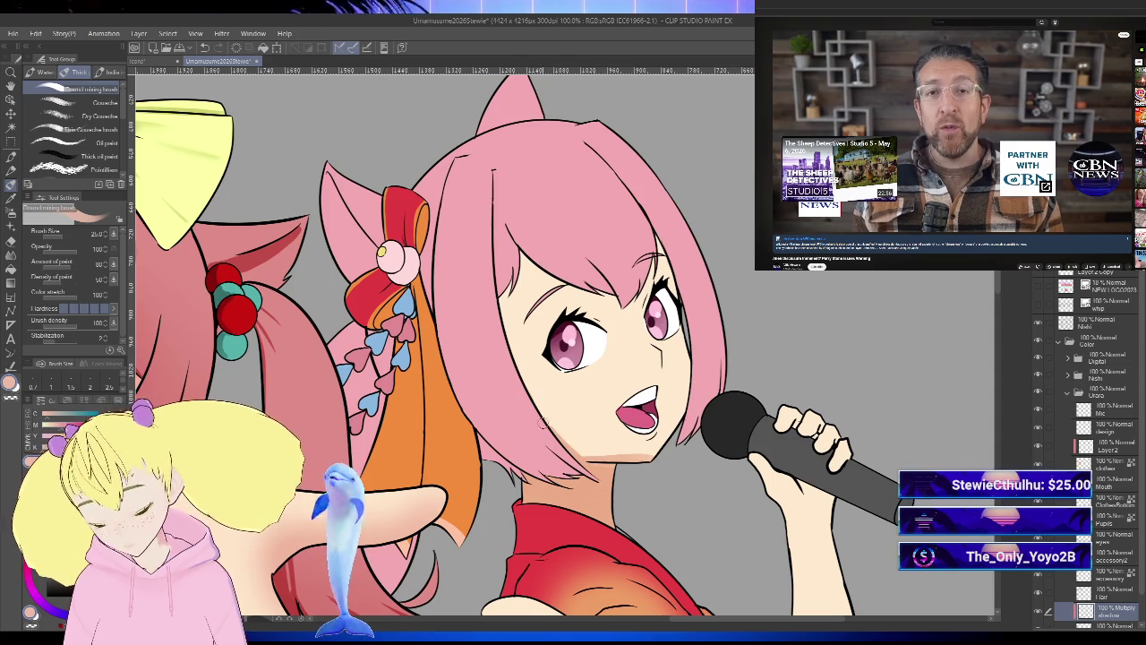
key(bracketleft)
key(h)
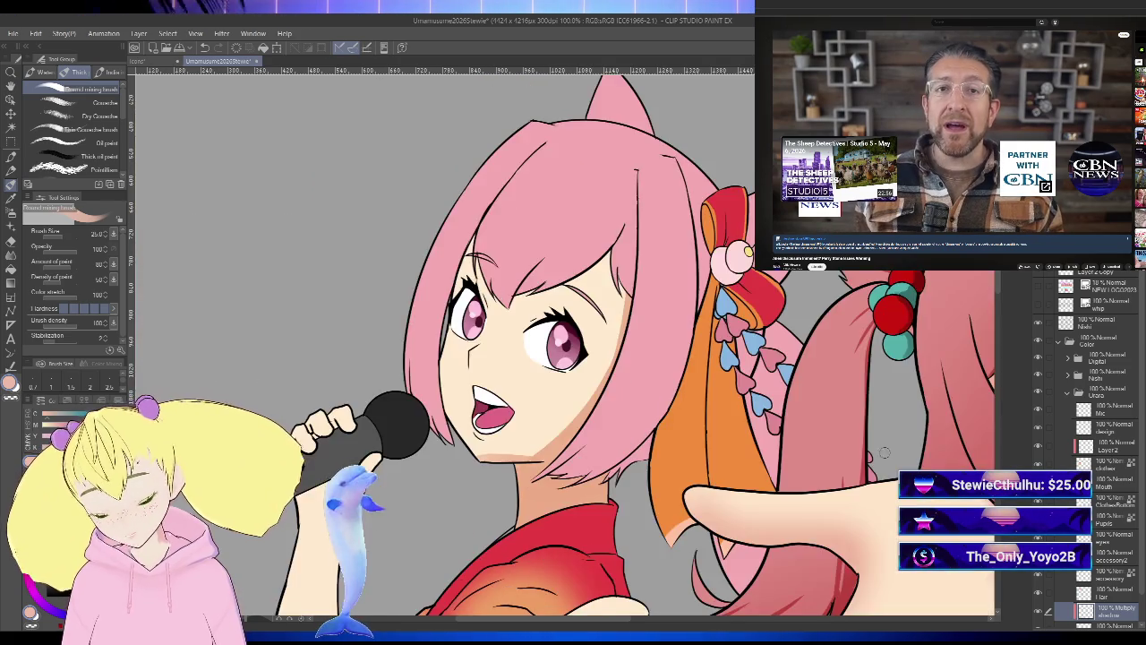
key(h)
scroll(518, 419, up, 5)
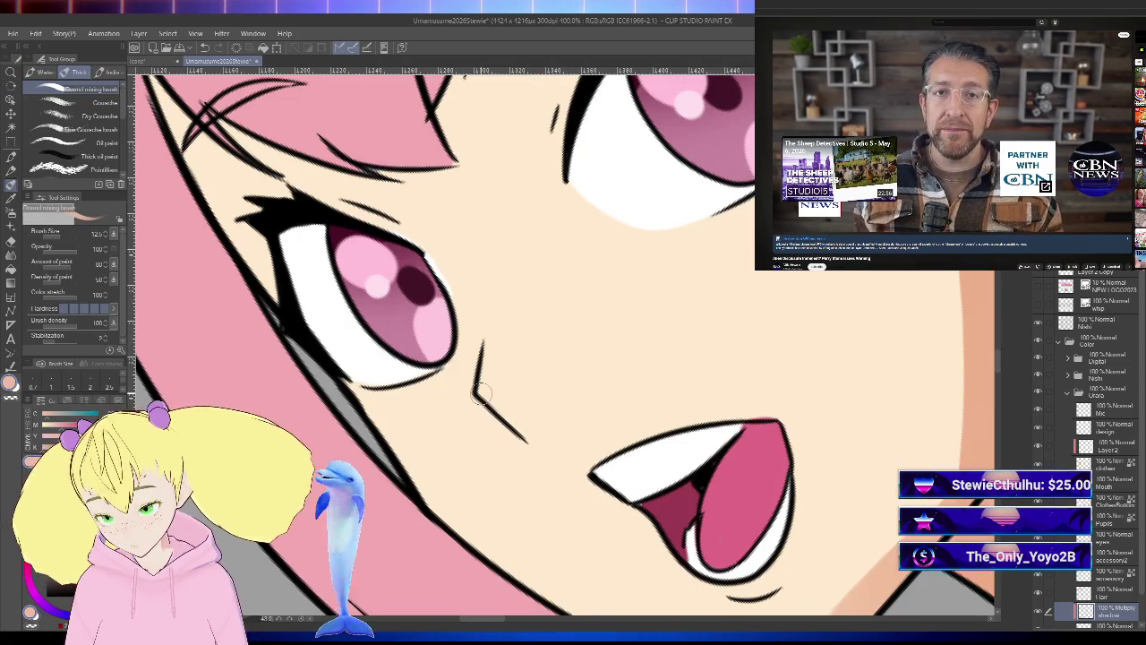
mouse_move(534, 435)
mouse_down()
mouse_move(488, 409)
mouse_move(529, 439)
mouse_up()
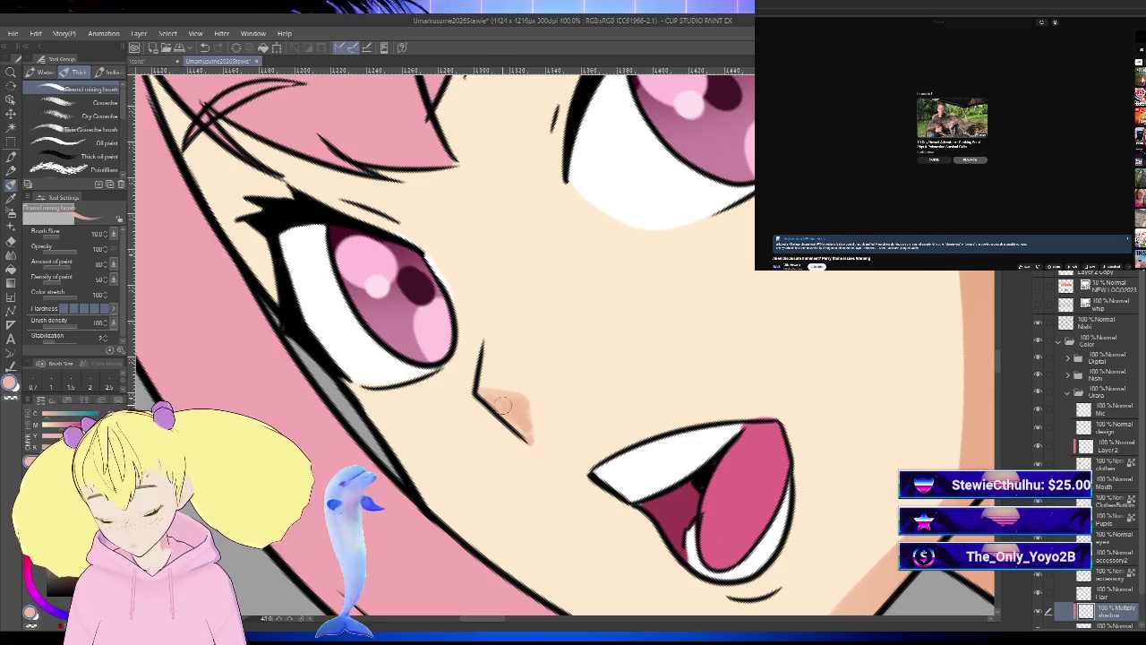
scroll(515, 412, down, 3)
scroll(525, 455, down, 3)
mouse_move(952, 144)
click(934, 160)
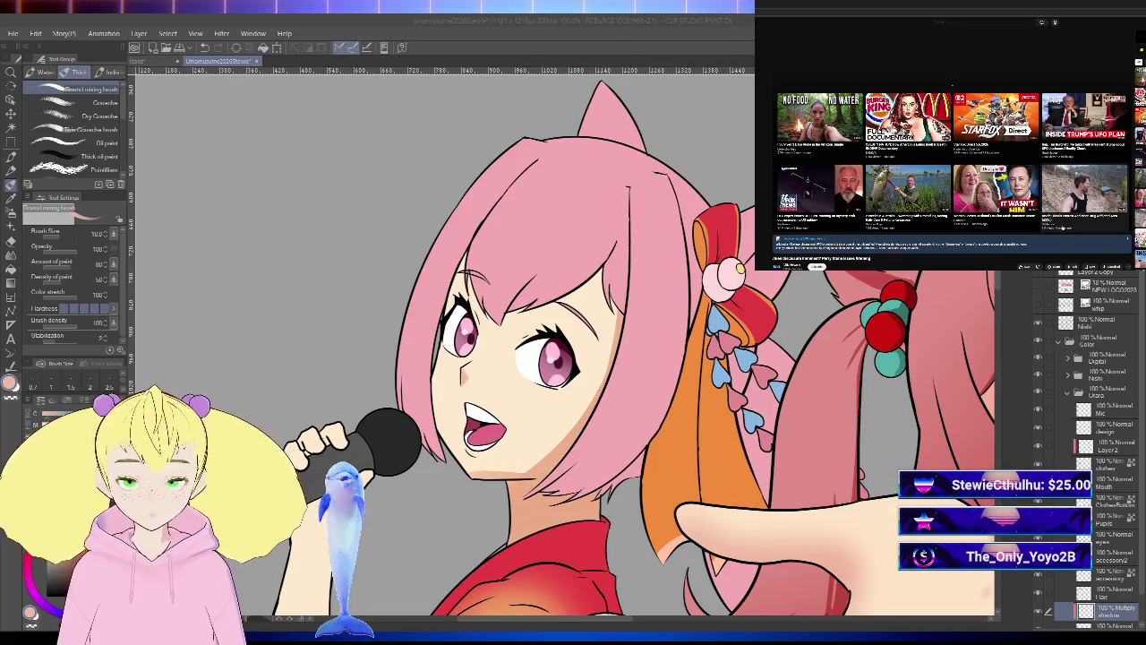
scroll(952, 161, down, 1)
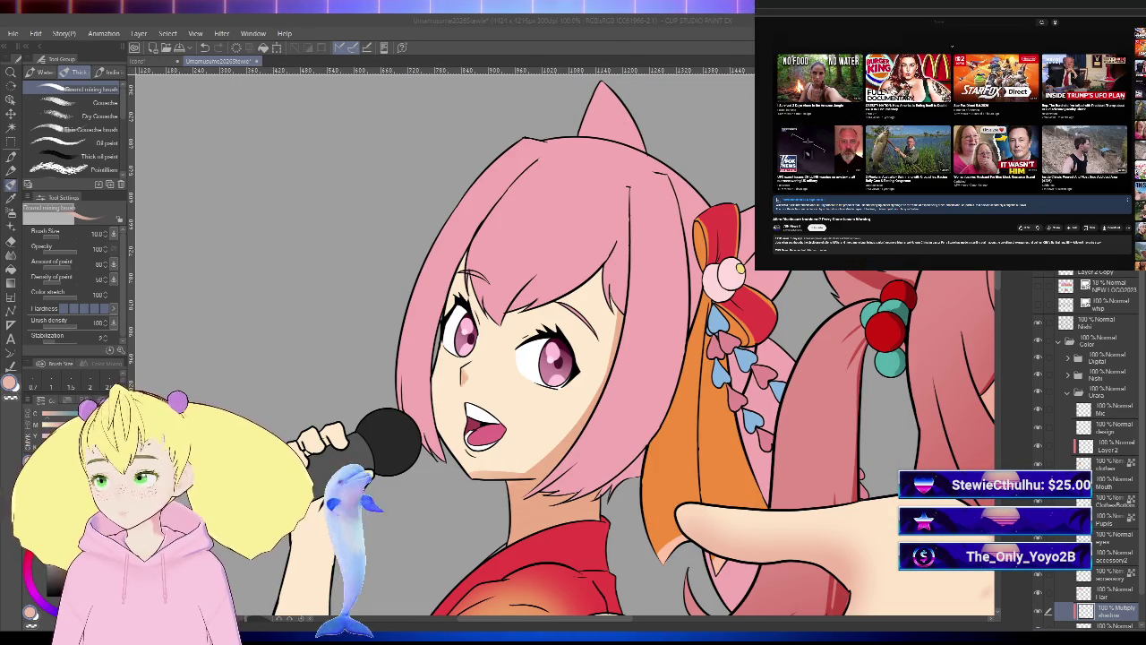
scroll(842, 115, down, 5)
scroll(841, 115, down, 2)
scroll(842, 115, down, 2)
scroll(843, 113, down, 2)
scroll(843, 110, down, 3)
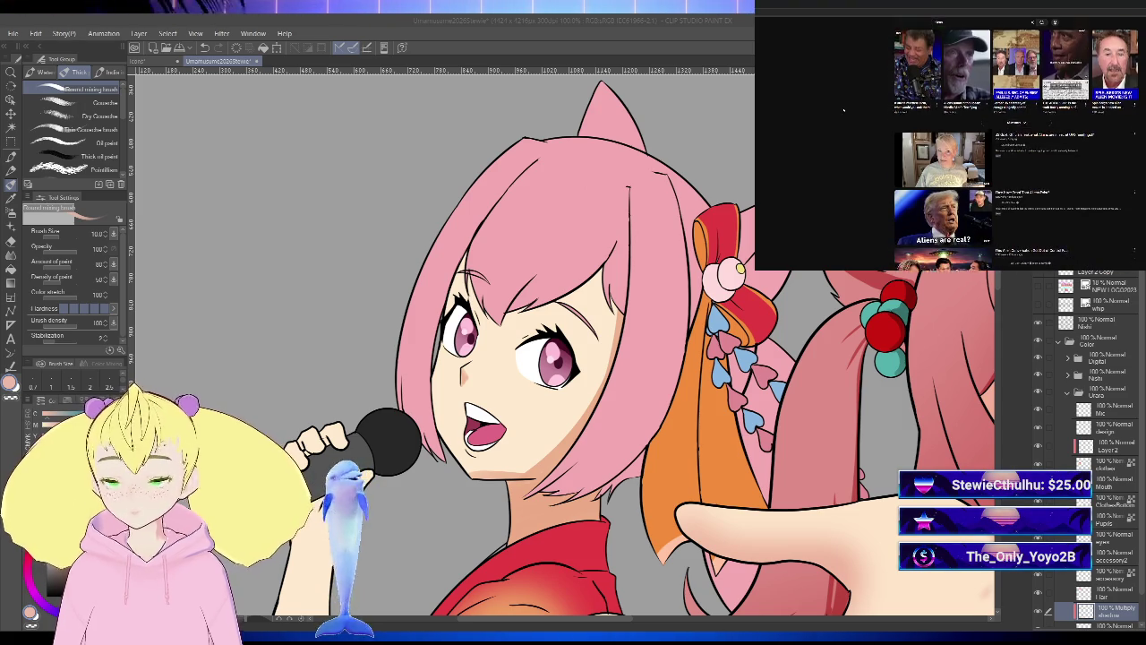
scroll(842, 108, down, 3)
scroll(839, 110, down, 3)
scroll(837, 112, down, 3)
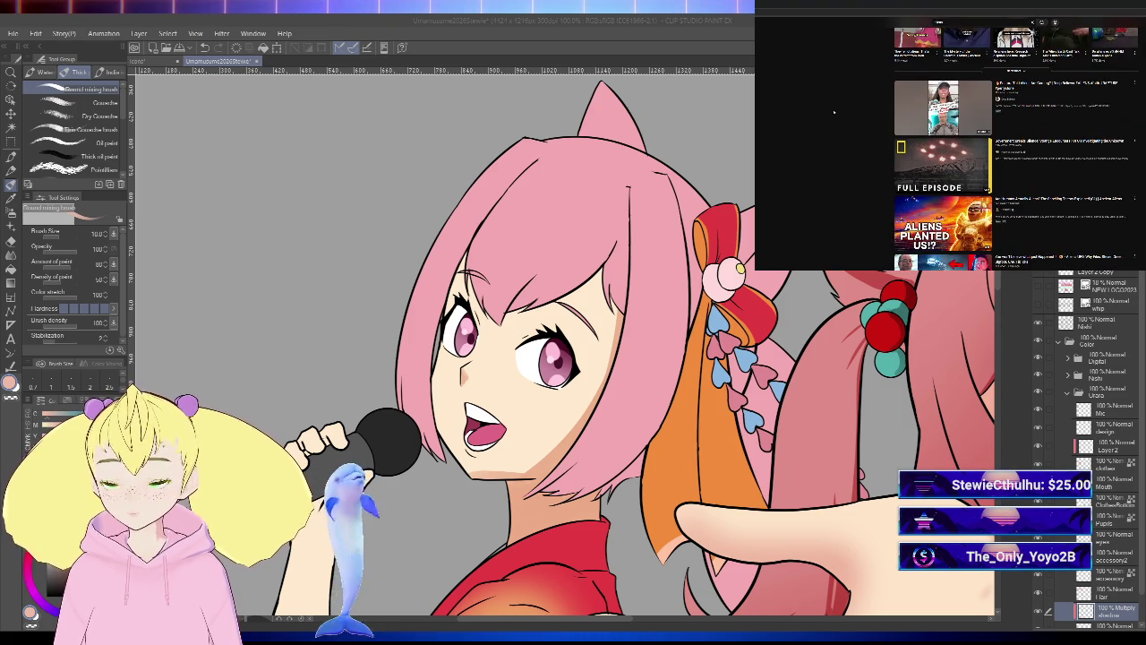
scroll(824, 92, down, 3)
scroll(824, 93, down, 1)
scroll(824, 93, down, 1)
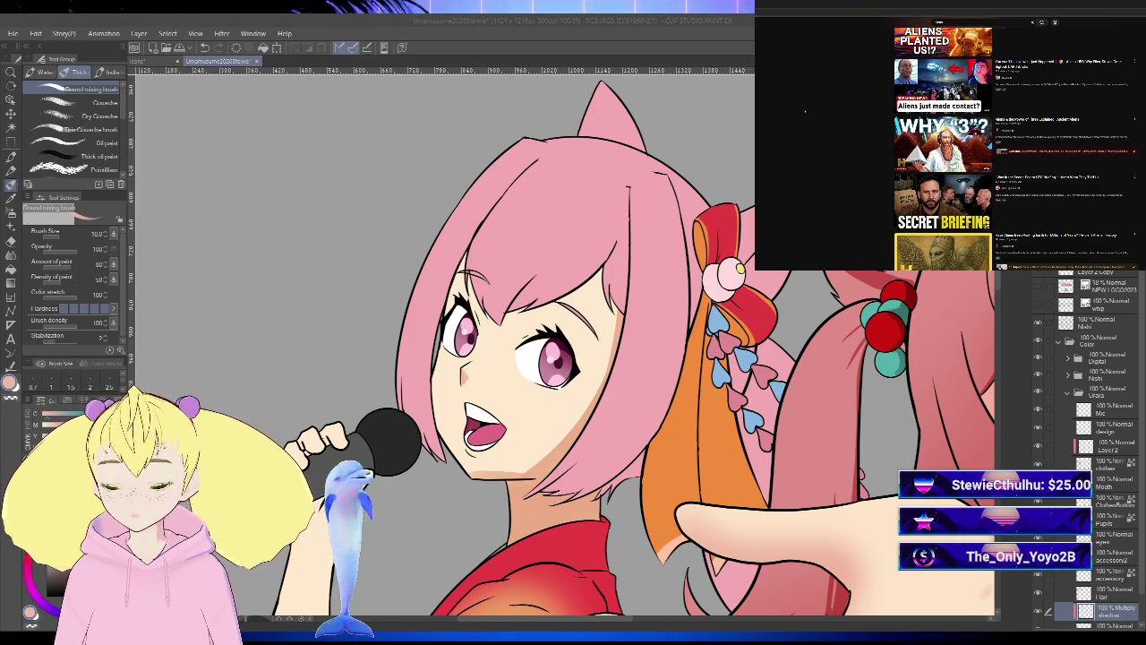
scroll(854, 135, down, 1)
scroll(855, 135, down, 1)
scroll(854, 135, down, 1)
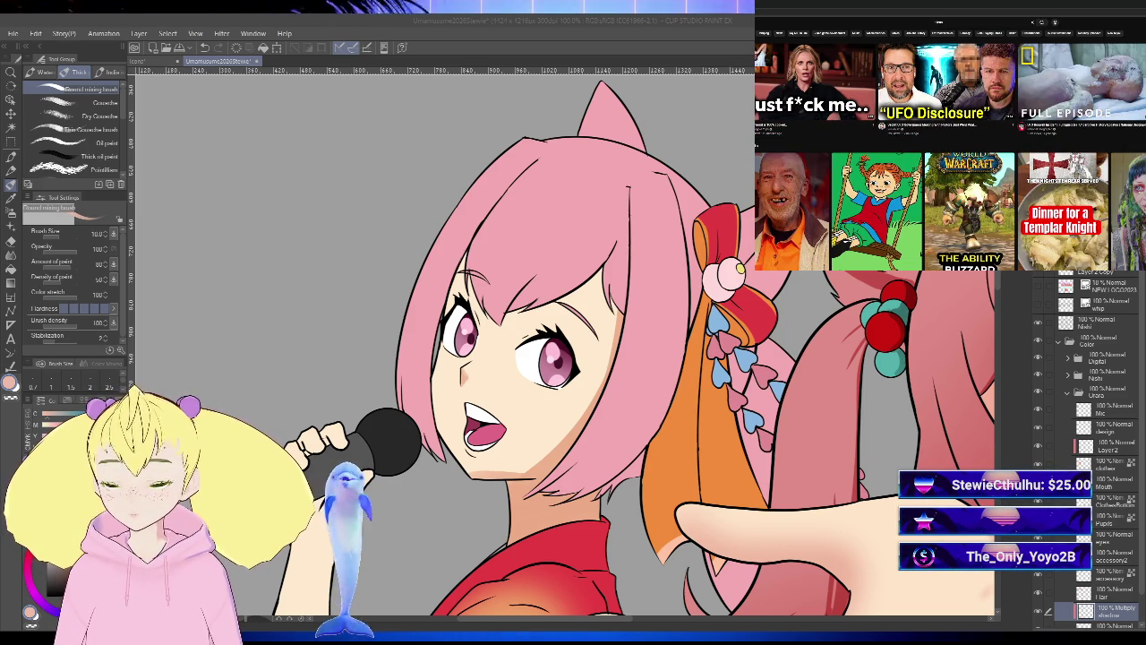
scroll(949, 143, down, 3)
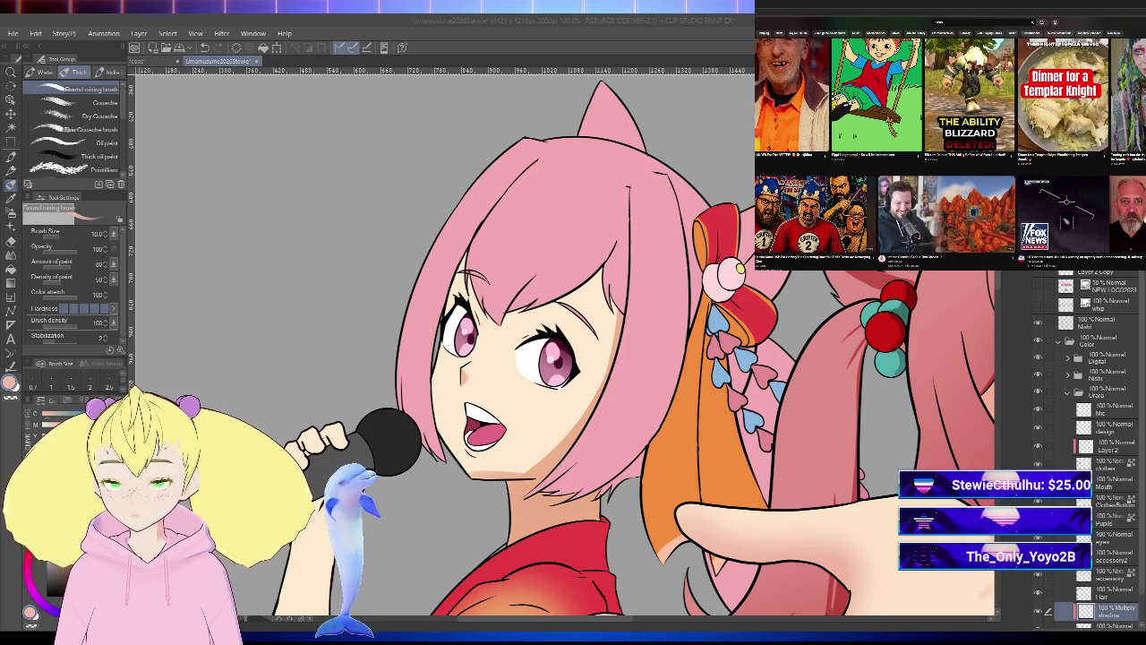
scroll(949, 152, down, 2)
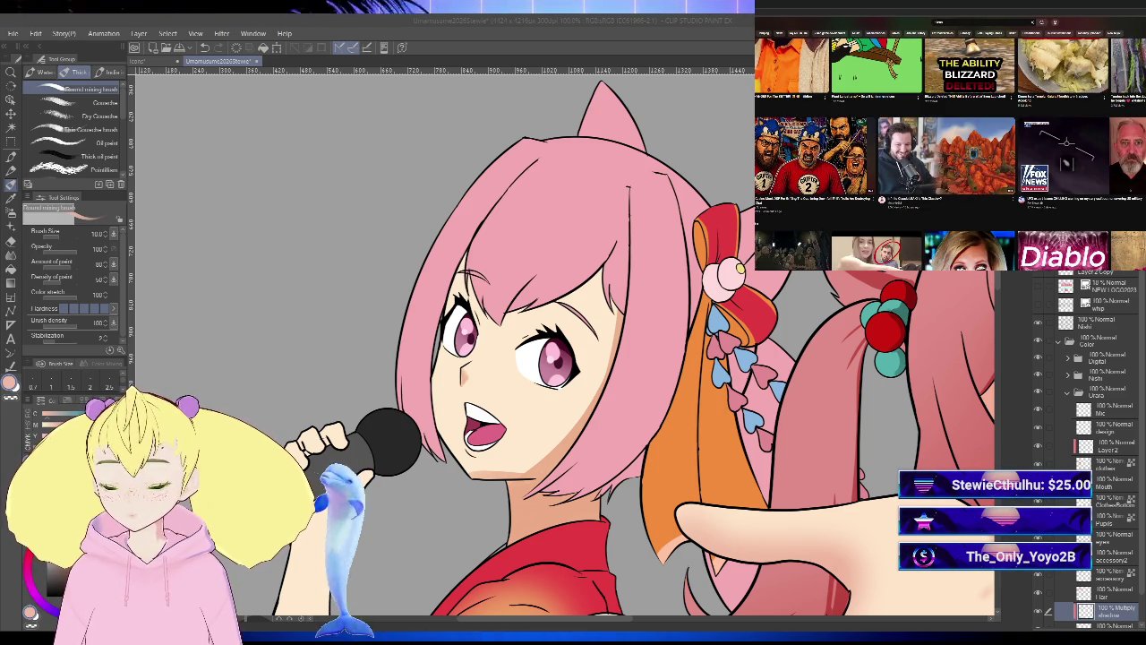
scroll(950, 143, down, 2)
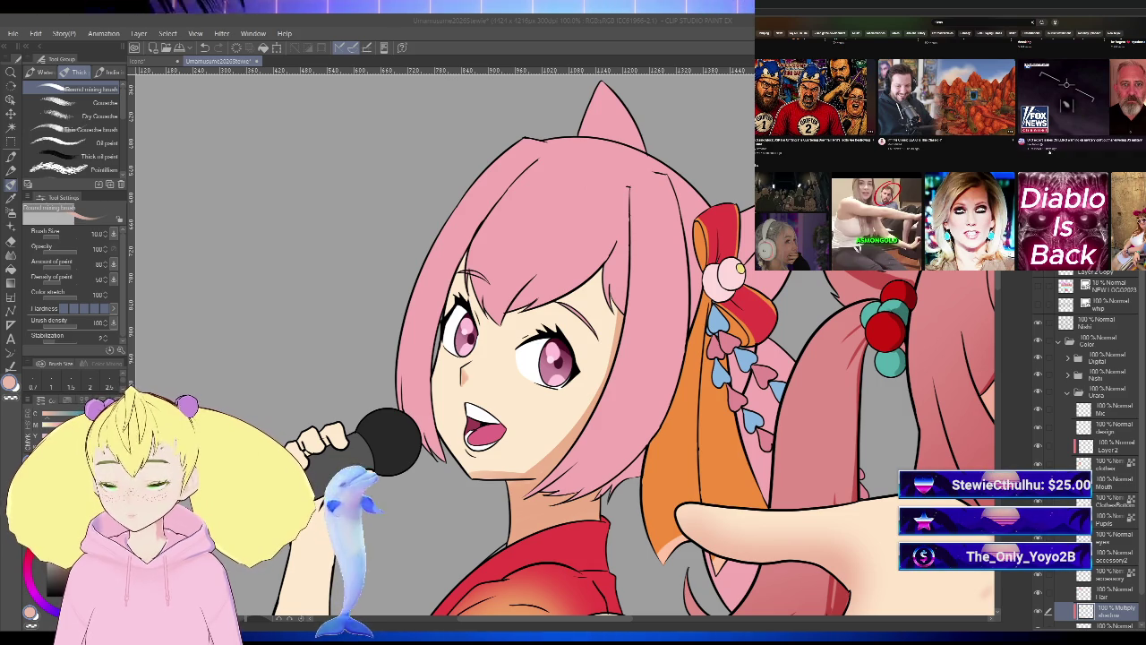
scroll(1069, 158, down, 2)
scroll(1068, 158, down, 2)
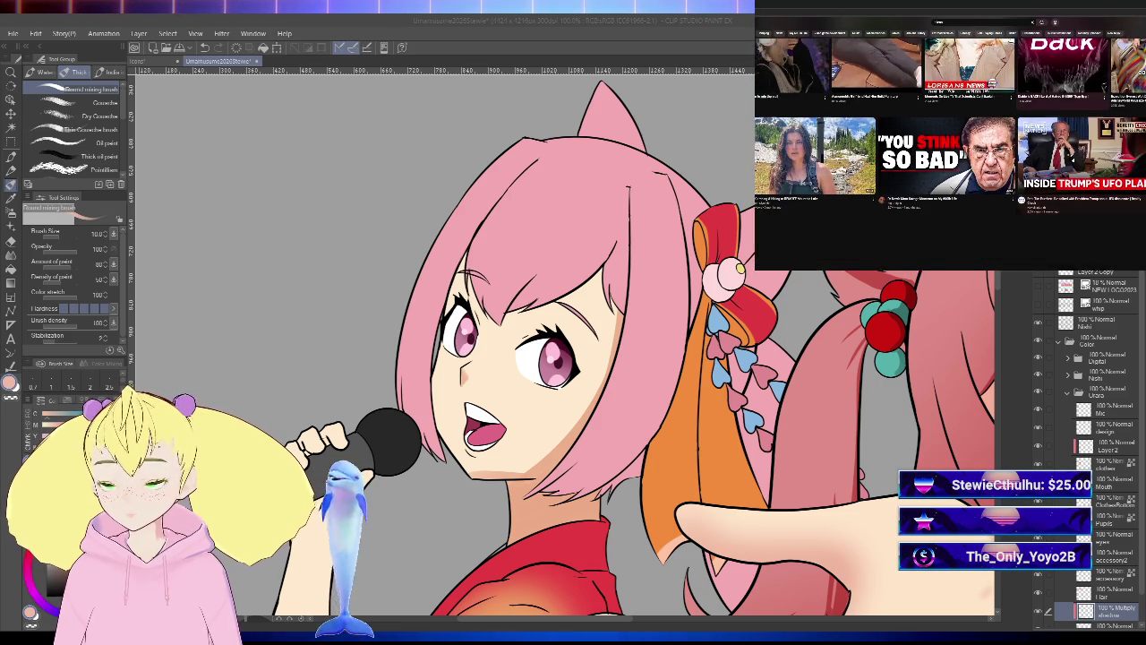
scroll(1095, 161, down, 2)
scroll(1095, 161, down, 2)
scroll(1095, 161, down, 2)
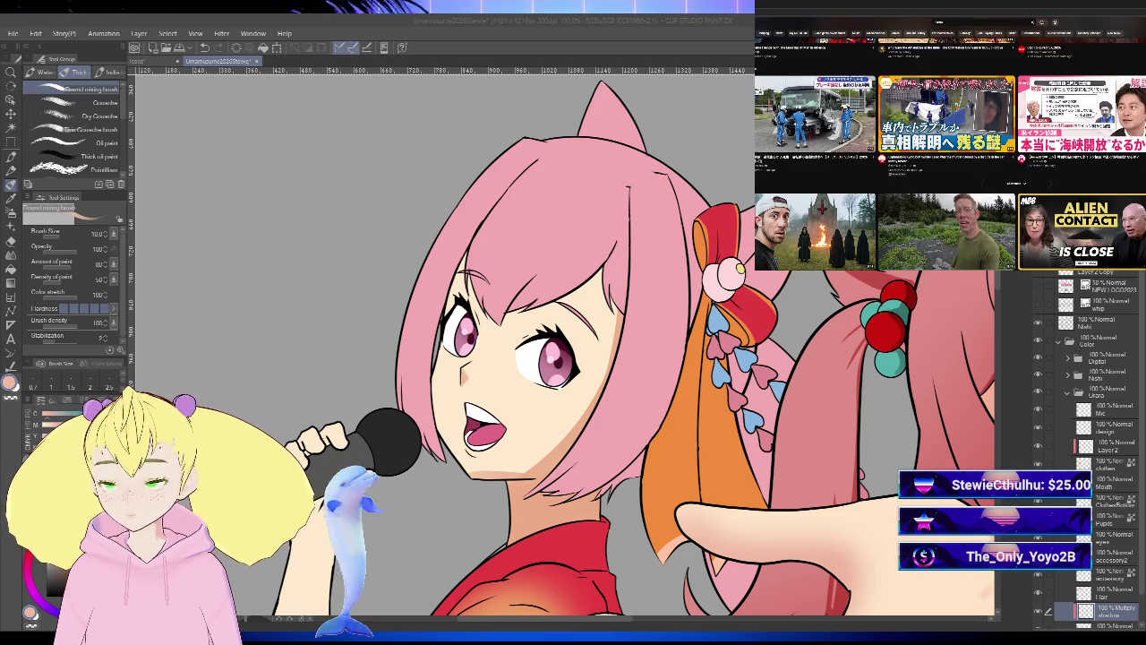
scroll(1094, 161, down, 2)
scroll(1095, 161, down, 1)
scroll(1094, 161, down, 3)
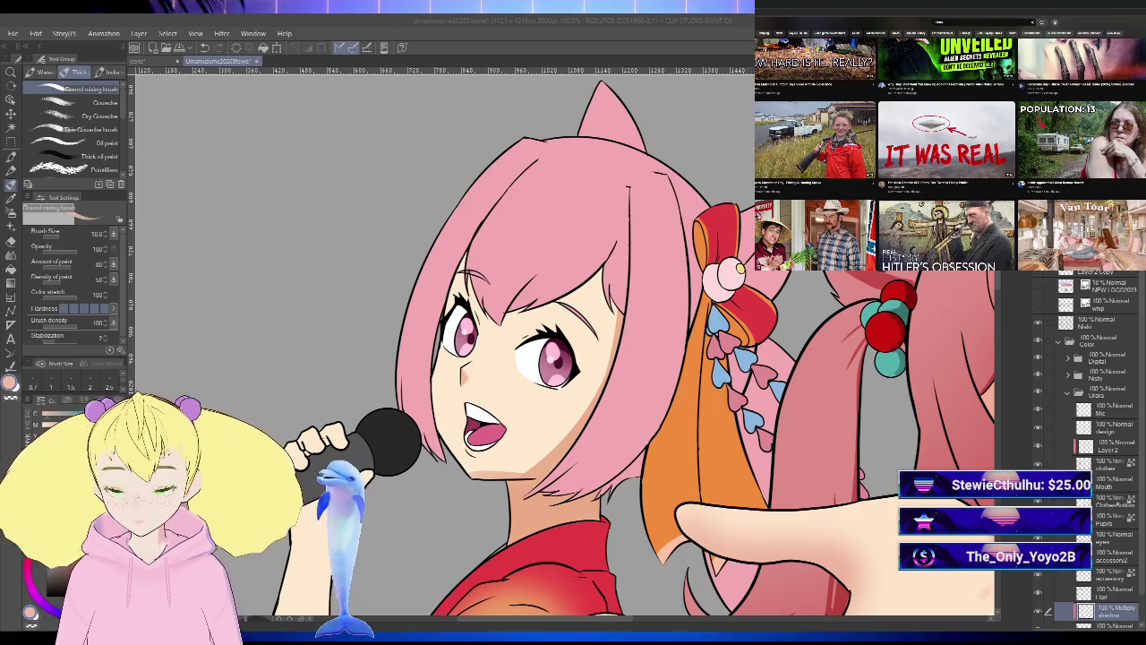
scroll(1094, 162, down, 2)
scroll(1095, 161, down, 2)
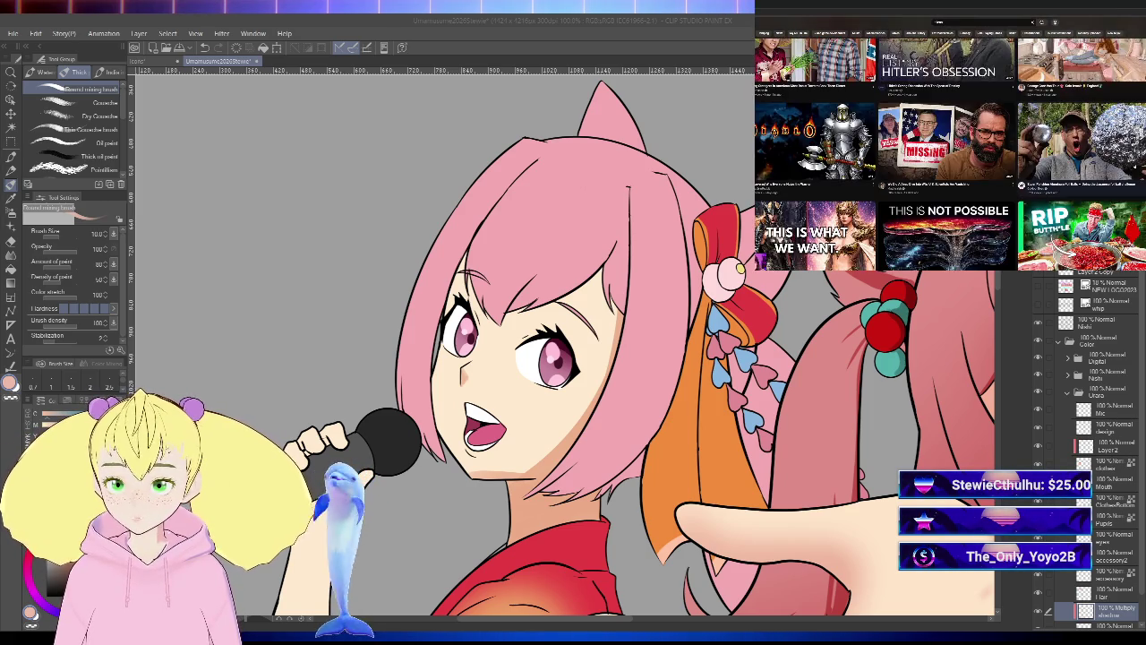
scroll(1095, 162, down, 1)
scroll(1094, 161, down, 1)
scroll(1095, 161, down, 2)
scroll(1094, 161, down, 1)
scroll(1095, 161, down, 2)
scroll(1136, 167, down, 2)
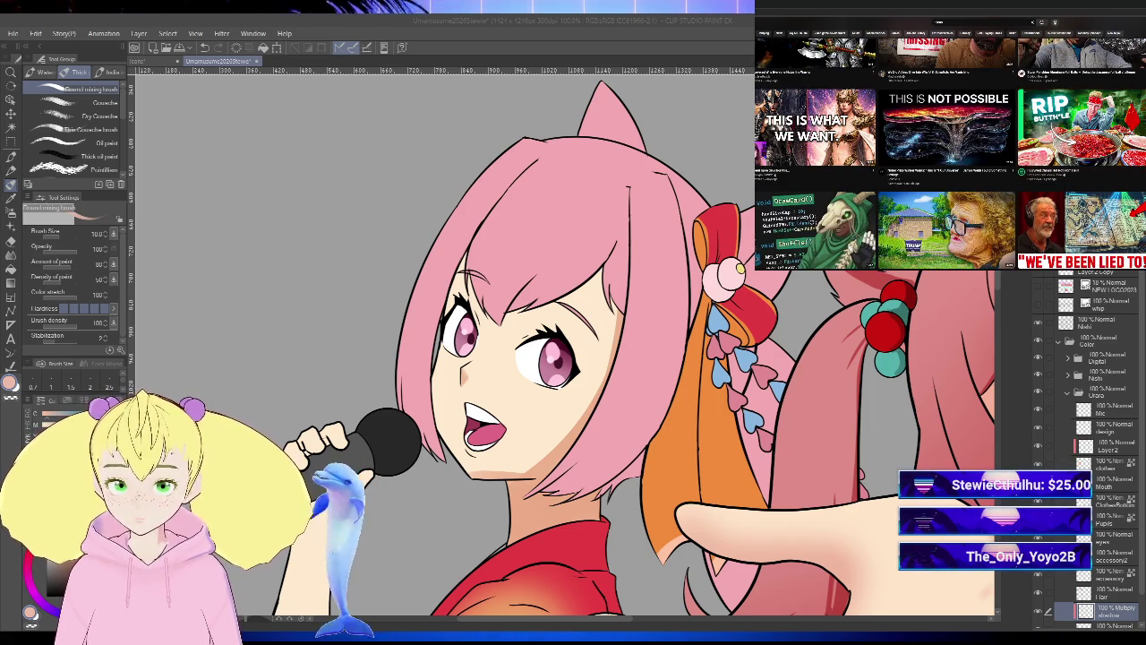
scroll(1136, 168, down, 3)
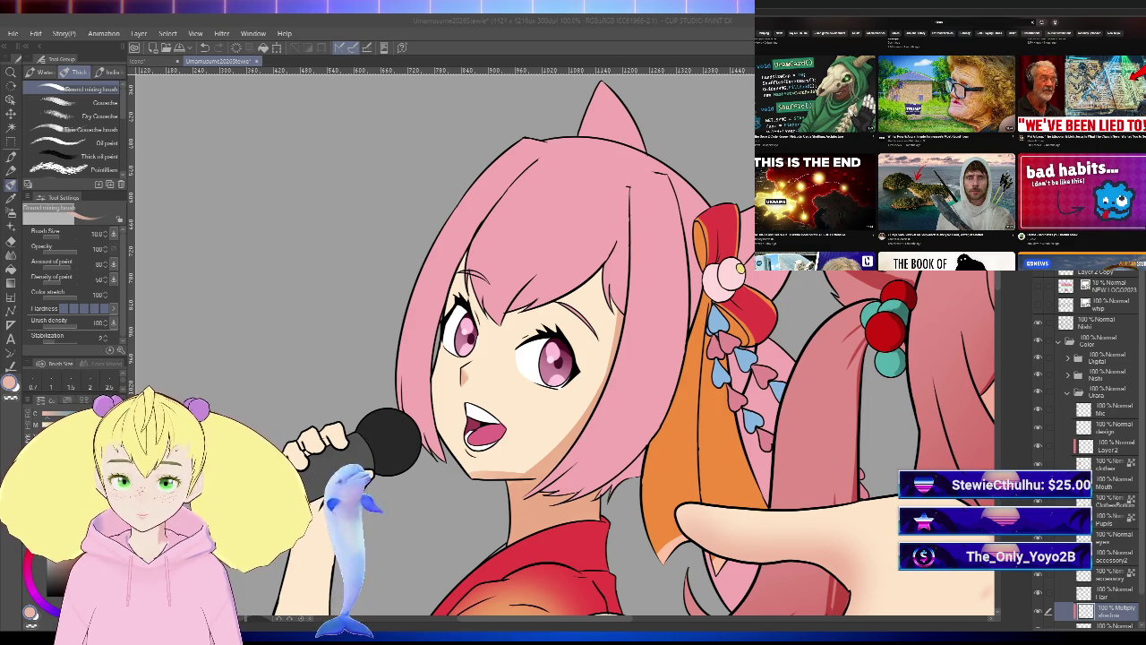
scroll(950, 148, down, 1)
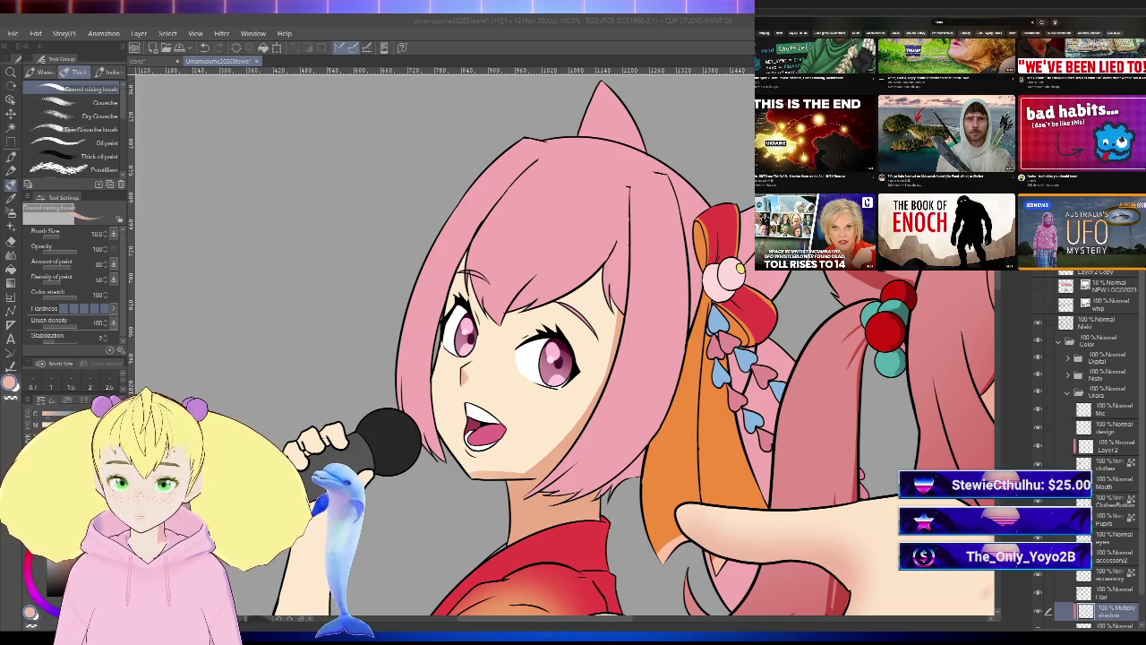
scroll(949, 144, down, 1)
scroll(949, 143, down, 2)
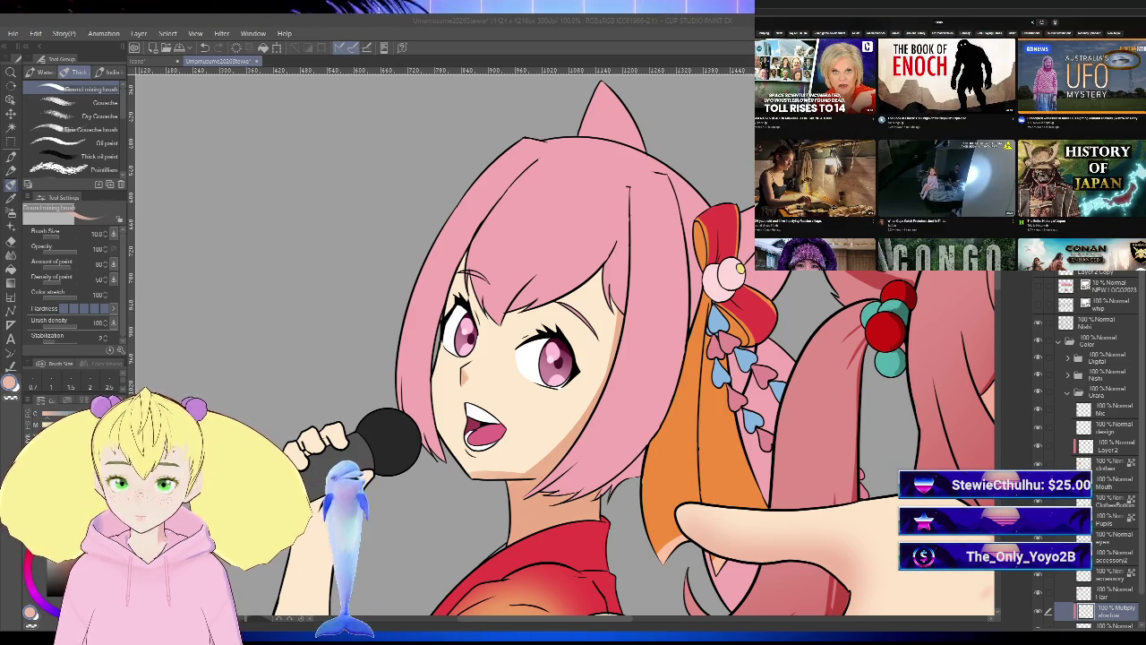
scroll(950, 148, down, 2)
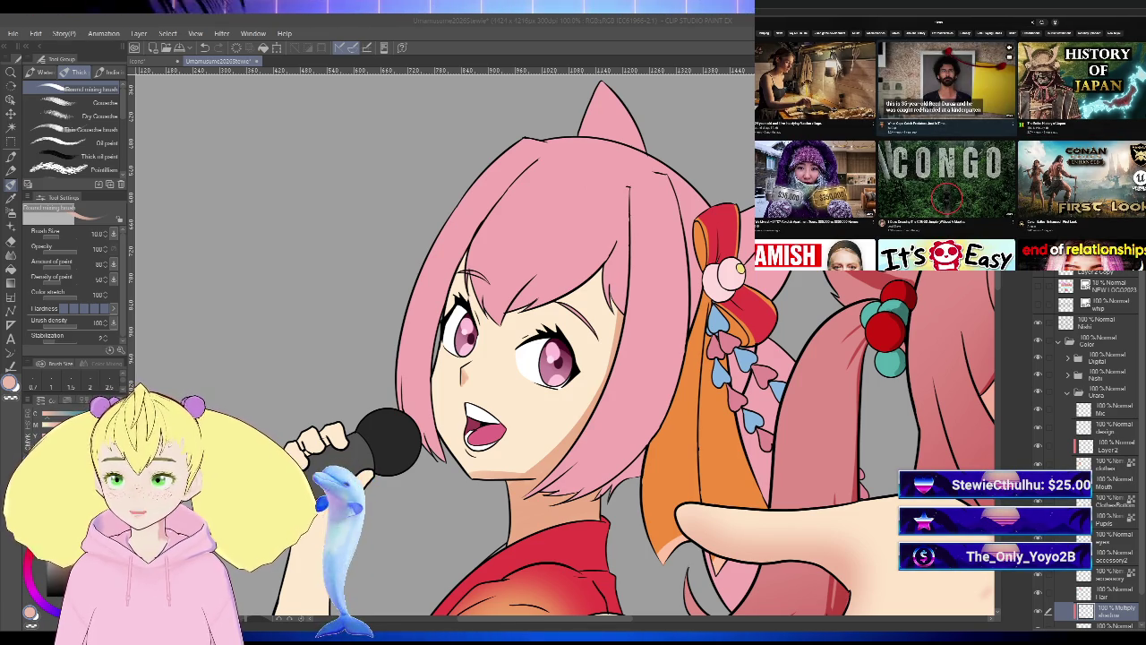
scroll(949, 144, down, 2)
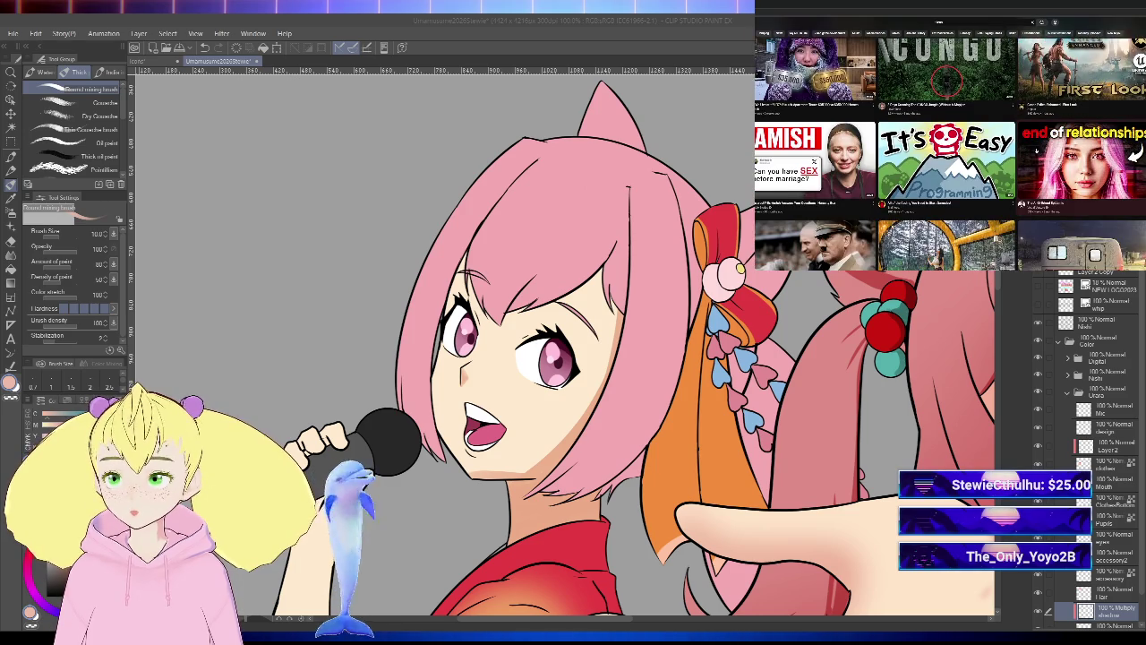
scroll(950, 143, down, 1)
scroll(949, 144, down, 2)
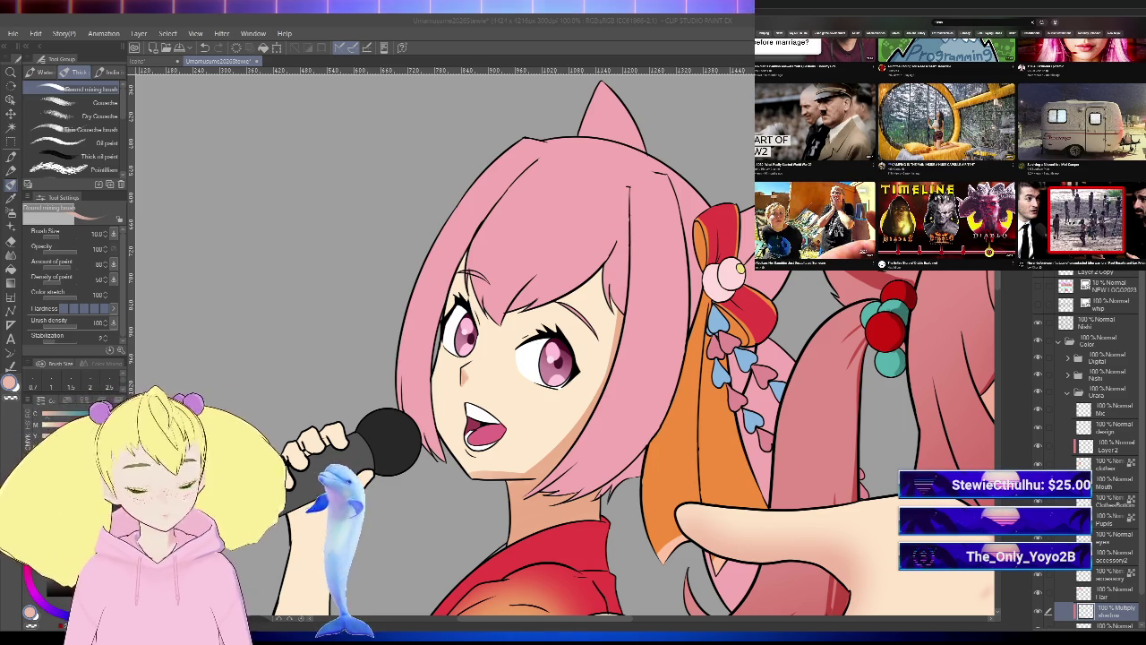
scroll(951, 144, up, 1)
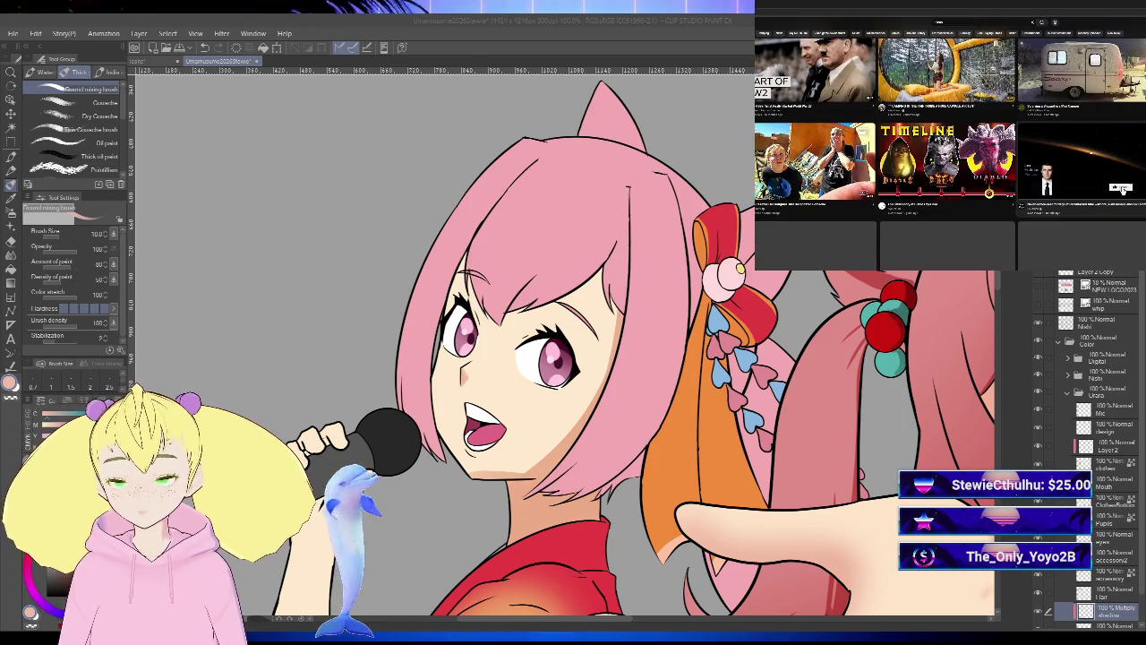
scroll(950, 144, down, 3)
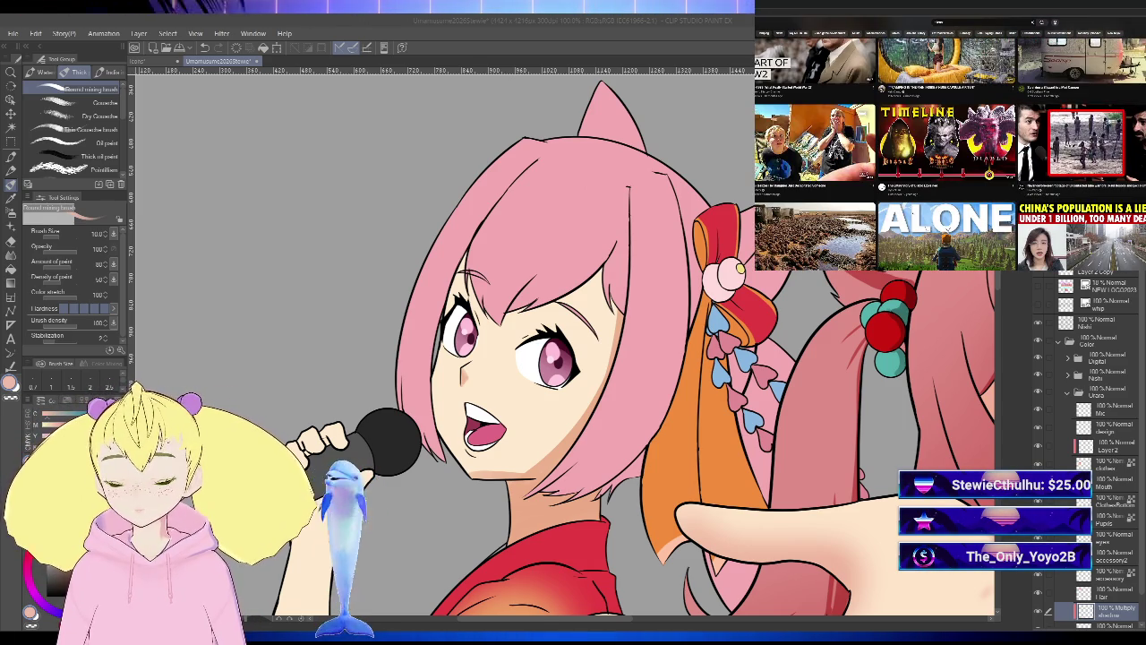
scroll(950, 144, down, 2)
scroll(950, 143, down, 3)
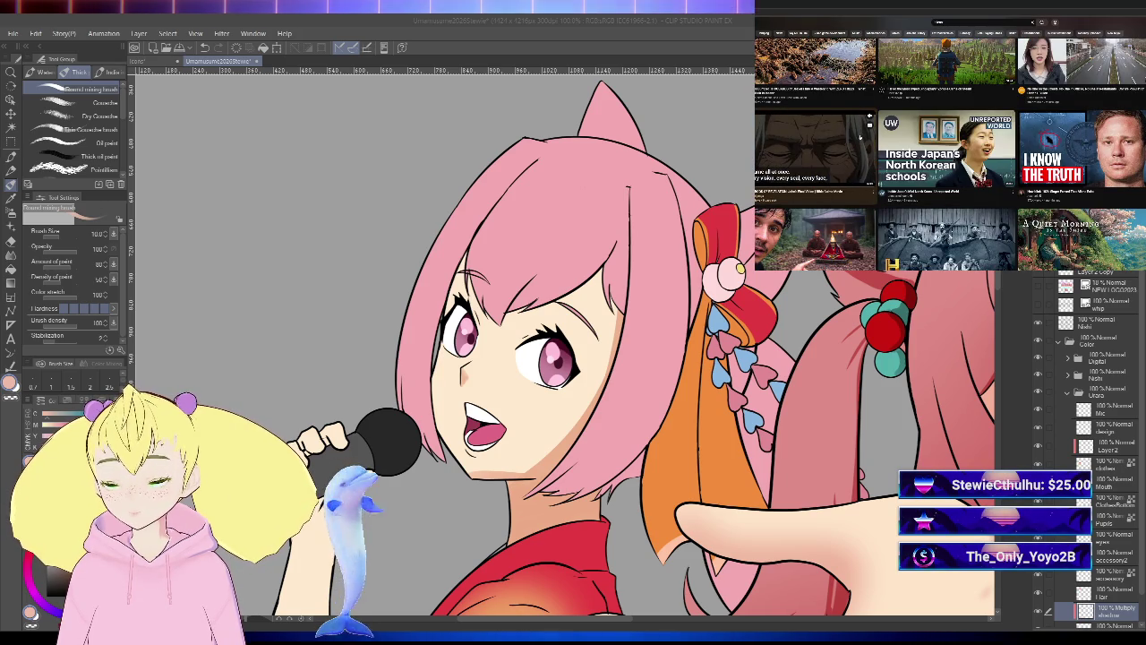
scroll(815, 147, down, 2)
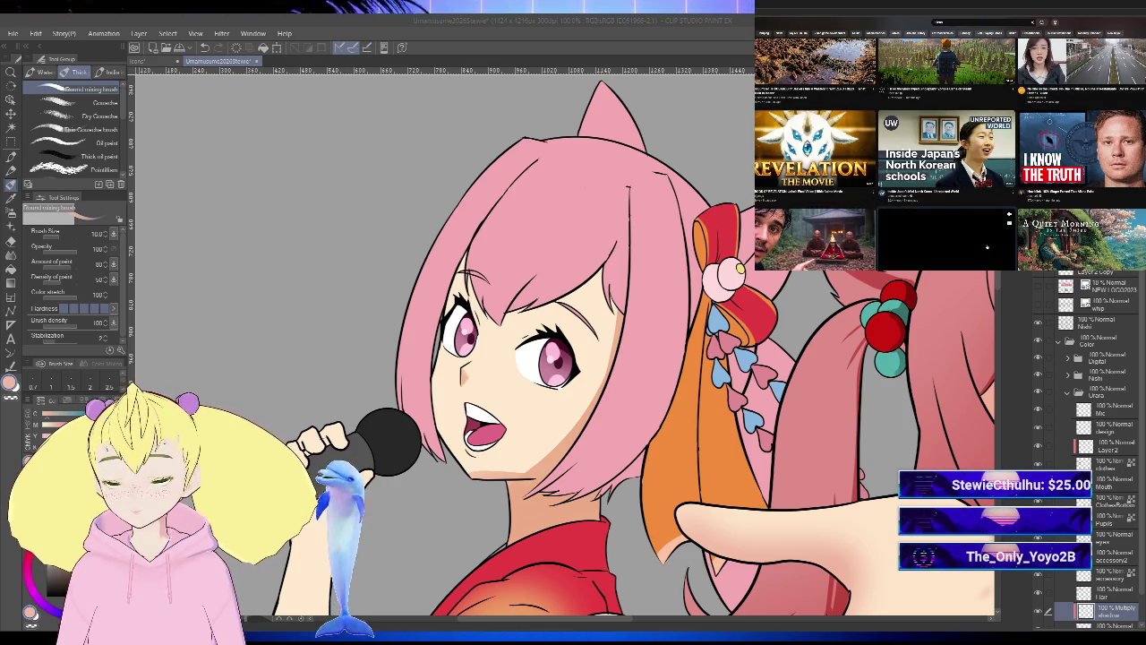
scroll(949, 143, down, 1)
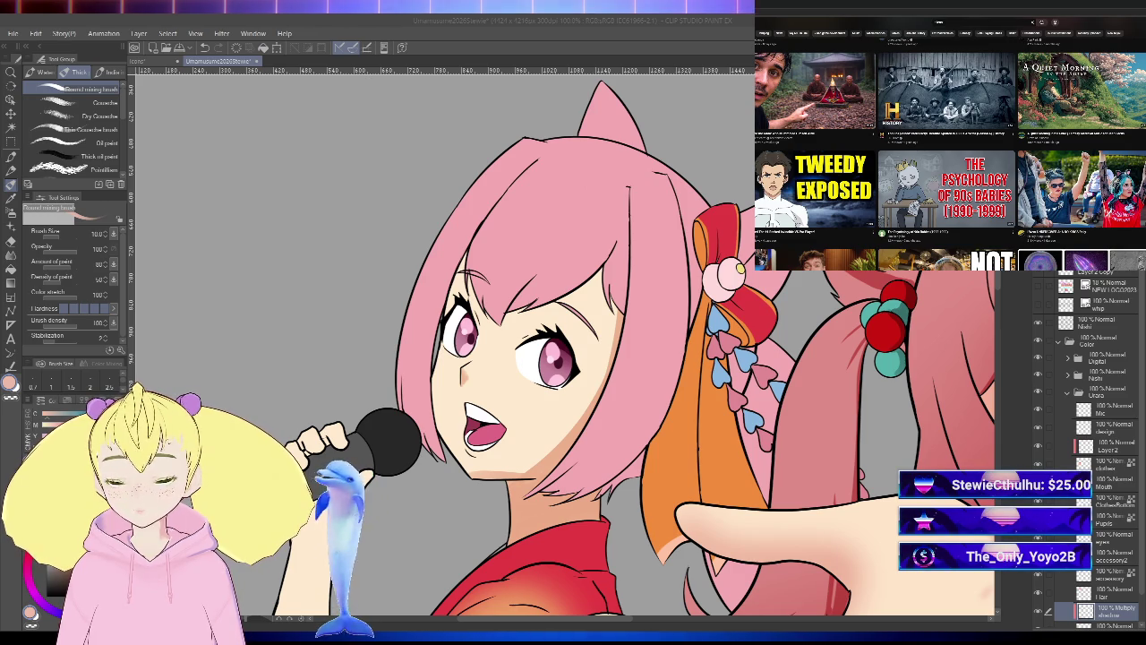
scroll(949, 153, down, 2)
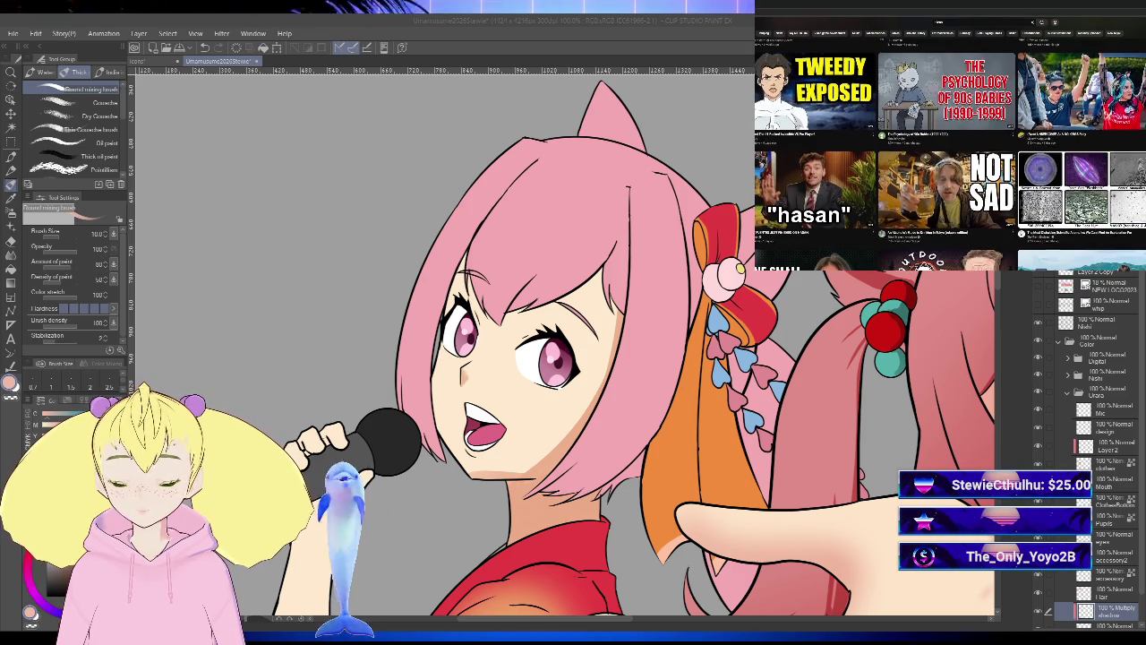
scroll(949, 152, down, 2)
scroll(950, 152, up, 2)
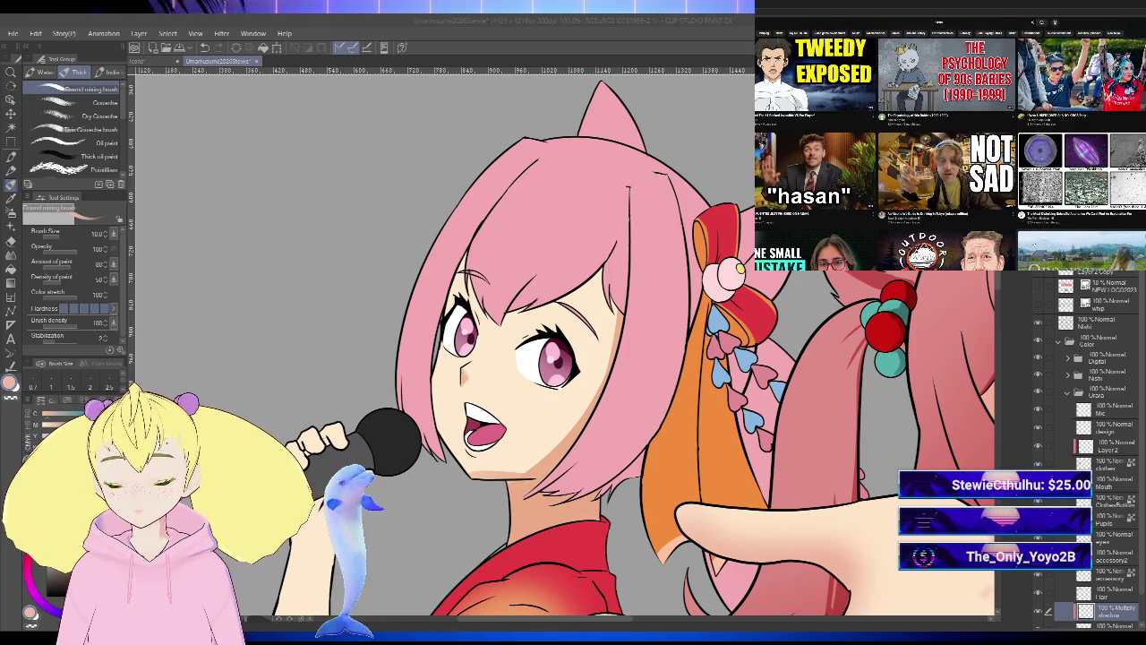
scroll(949, 152, down, 1)
scroll(950, 153, down, 2)
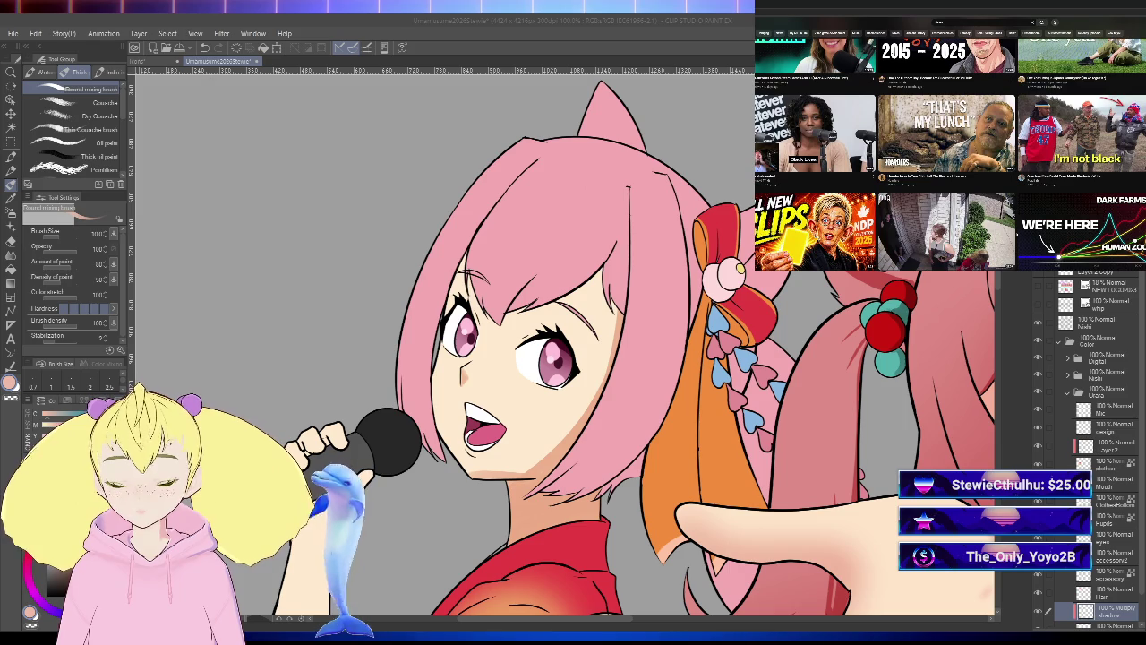
scroll(950, 152, up, 1)
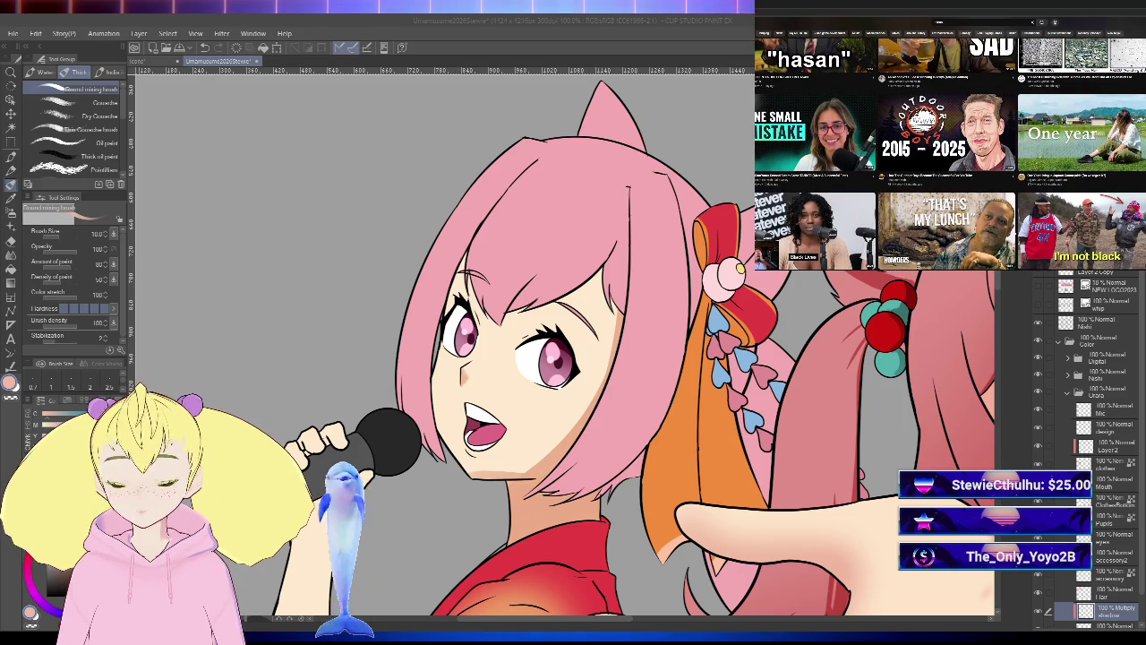
scroll(949, 152, down, 1)
scroll(949, 153, down, 2)
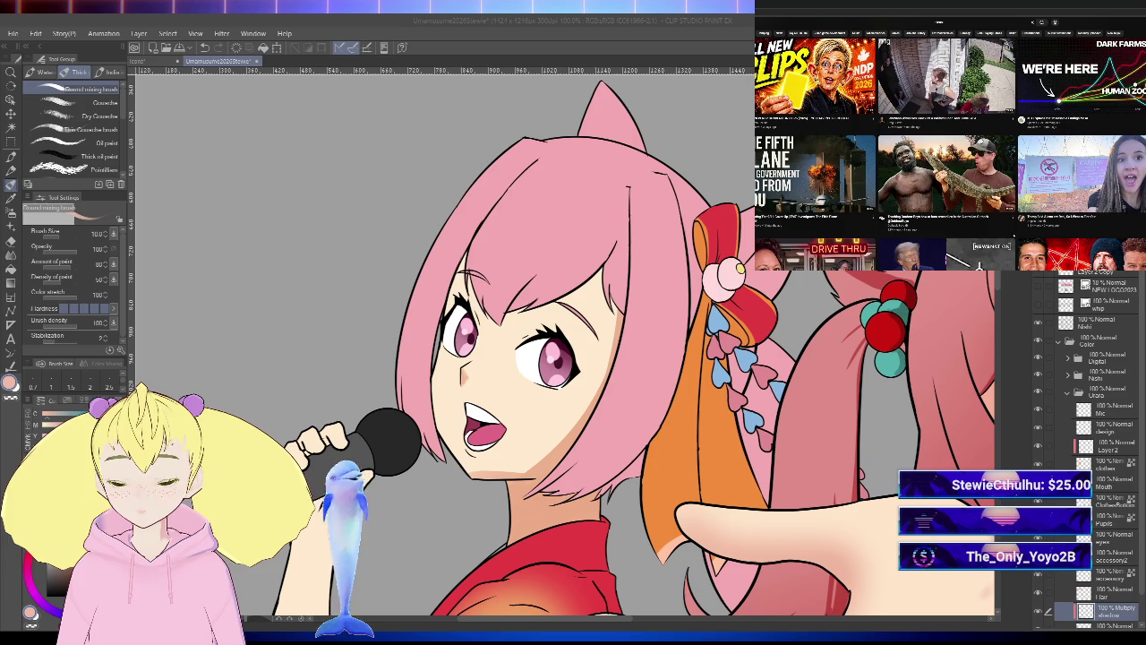
mouse_move(813, 72)
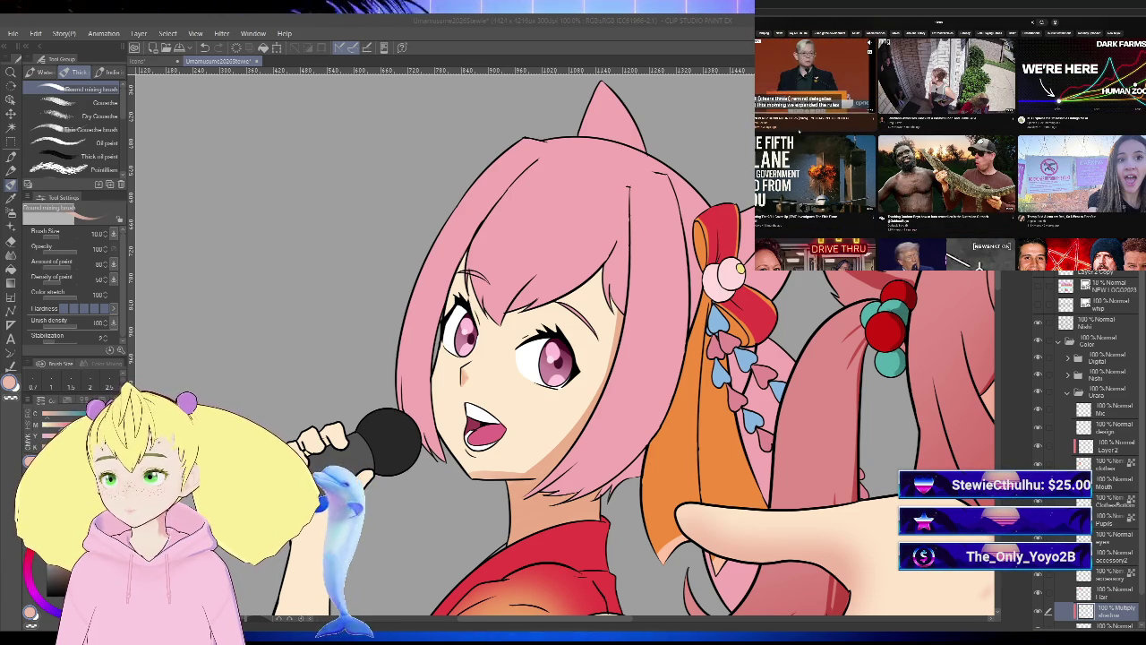
click(815, 76)
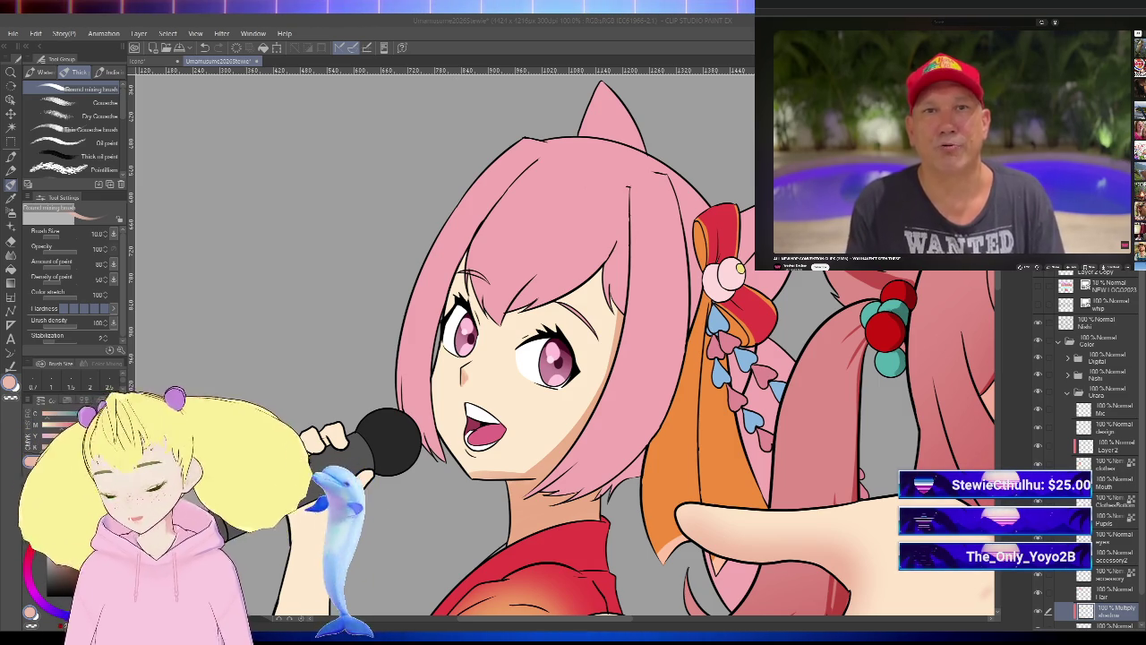
- Scroll up once over the unchanged canvas
scroll(632, 448, up, 3)
scroll(632, 448, down, 3)
key(h)
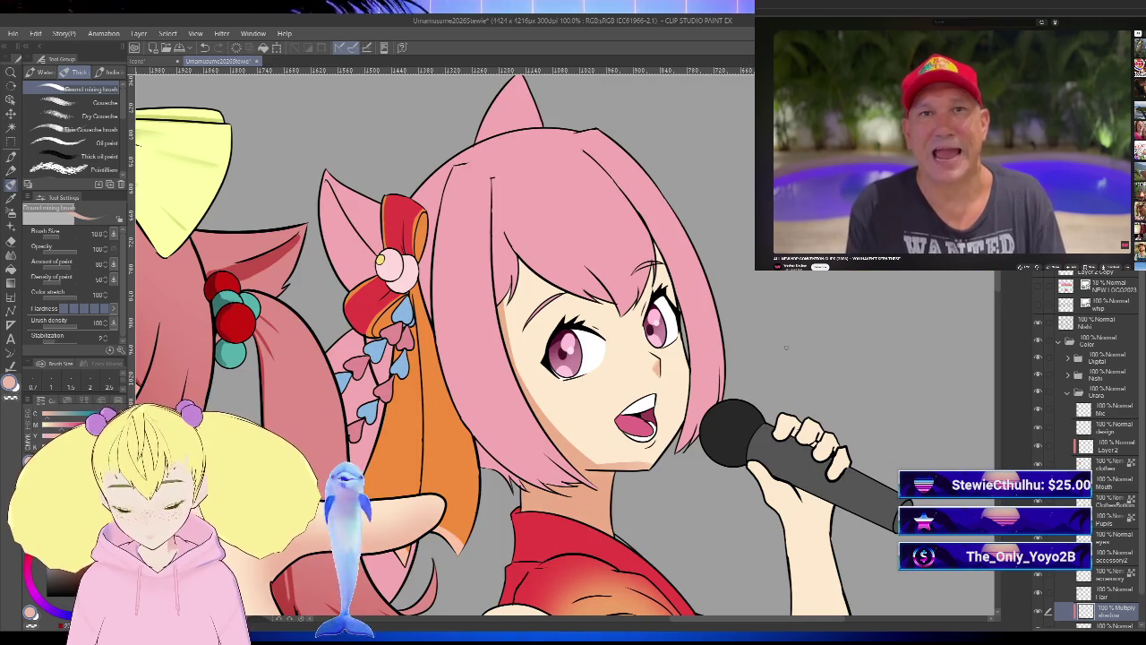
key(asciicircum)
key(asciicircum)
key(asciicircum)
key(asciicircum)
key(bracketright)
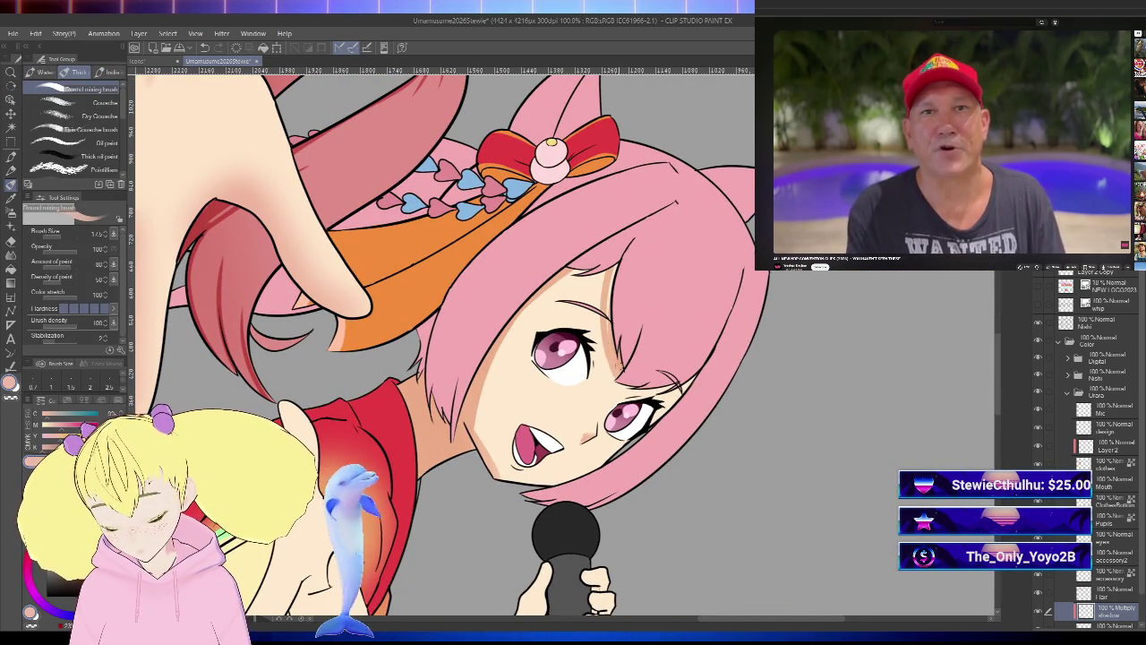
key(minus)
key(minus)
key(minus)
key(minus)
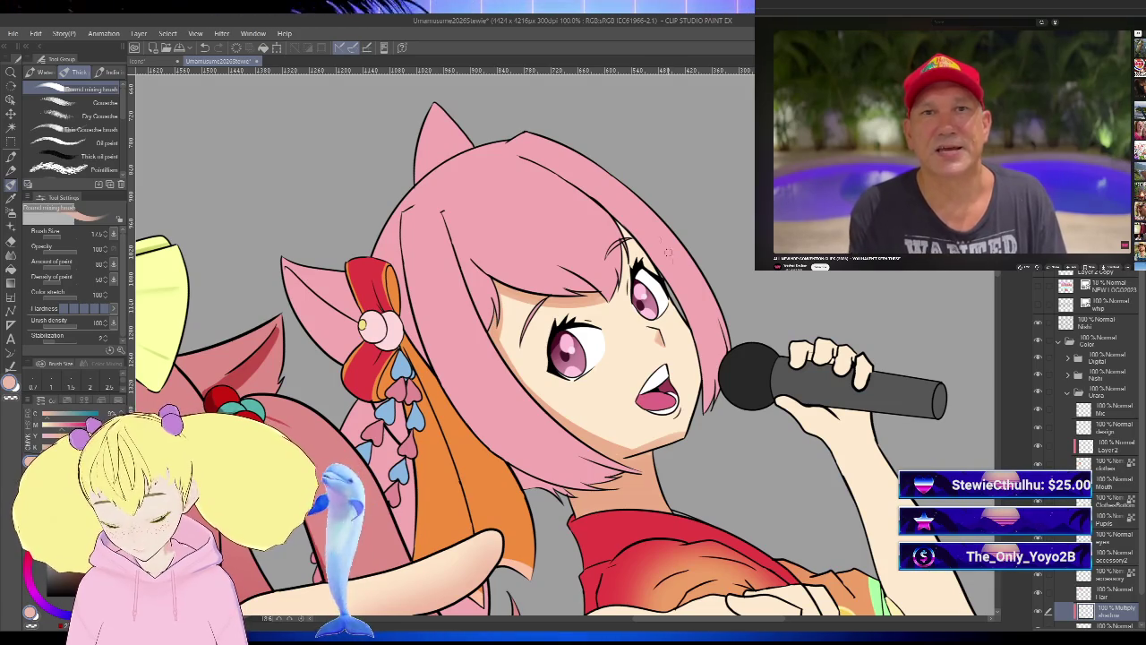
key(minus)
key(h)
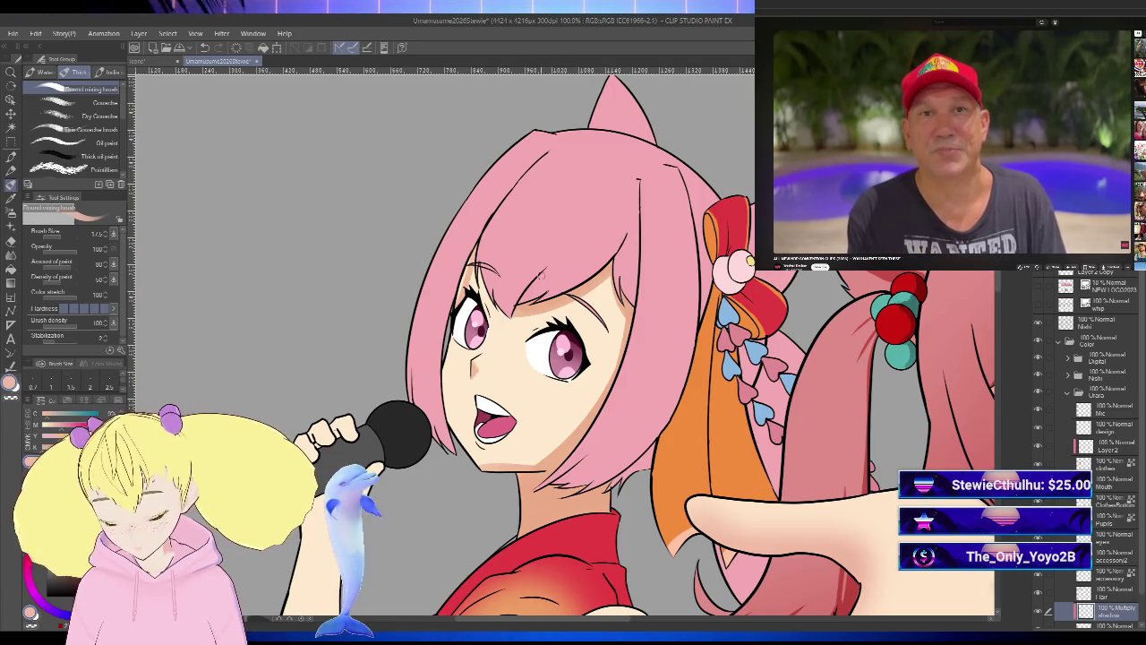
key(minus)
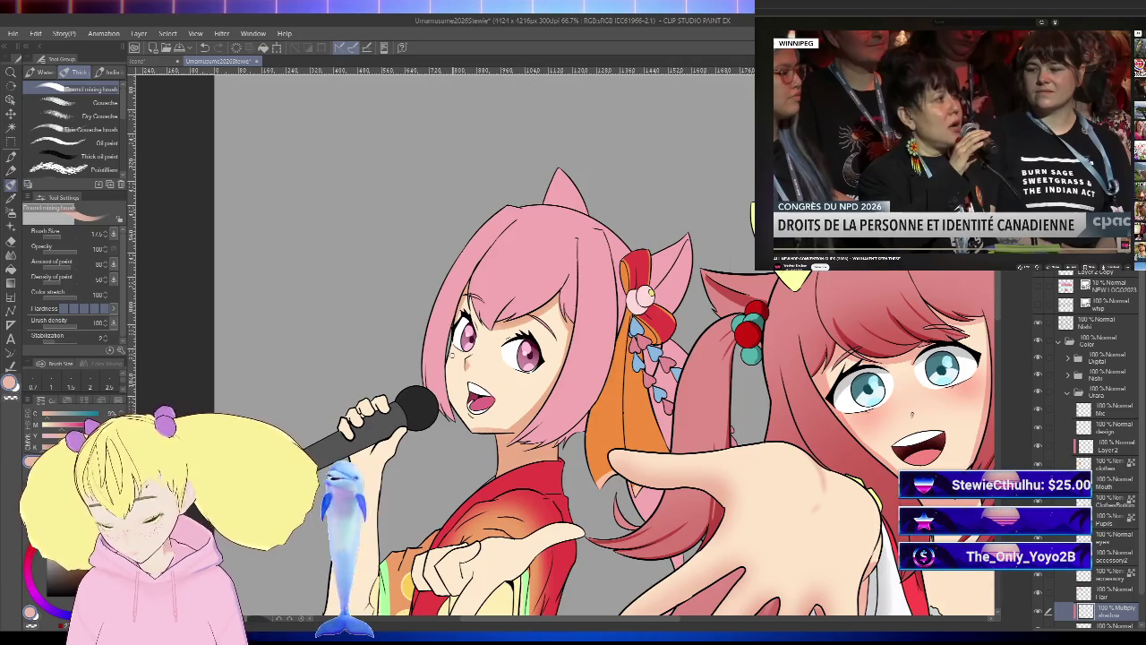
key(minus)
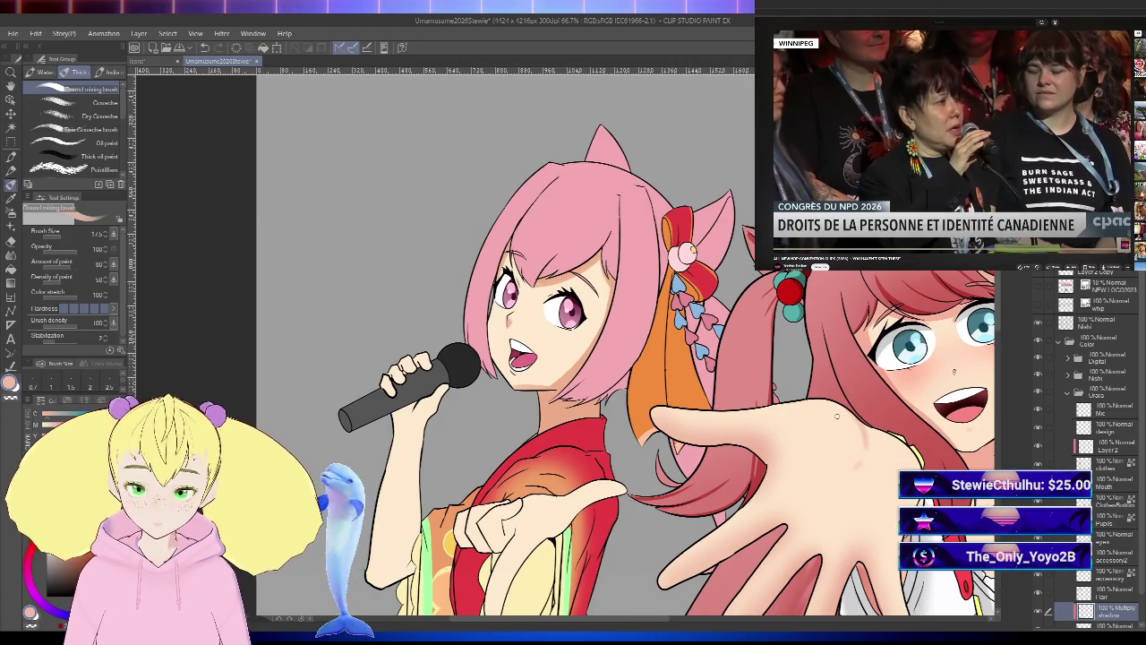
key(minus)
key(b)
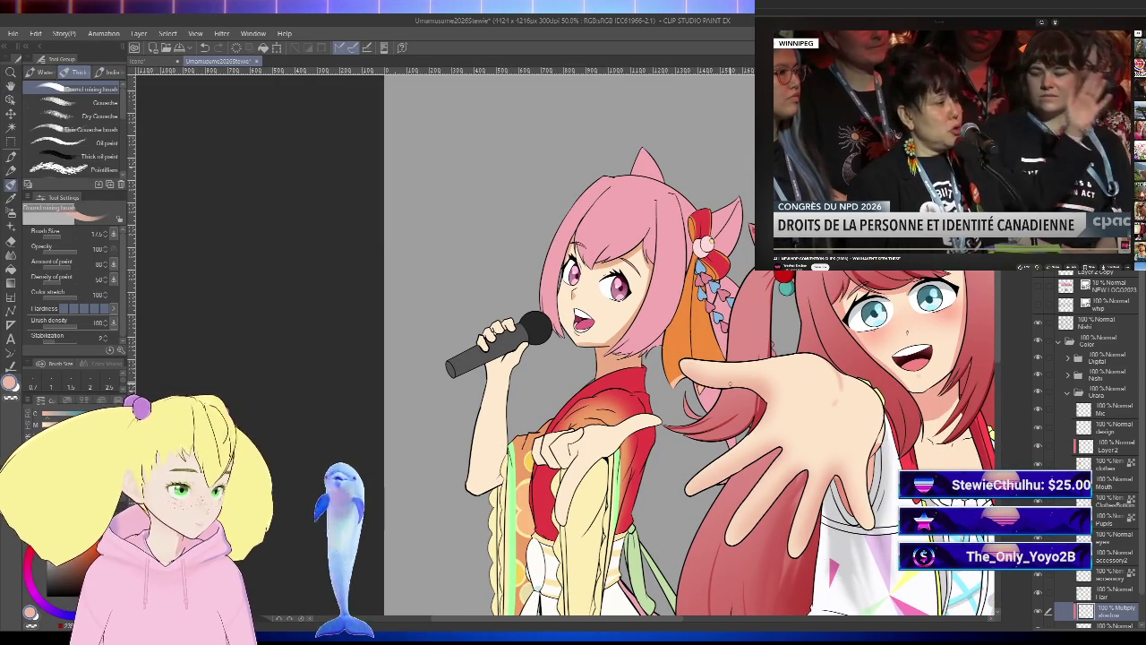
drag(627, 358, 683, 287)
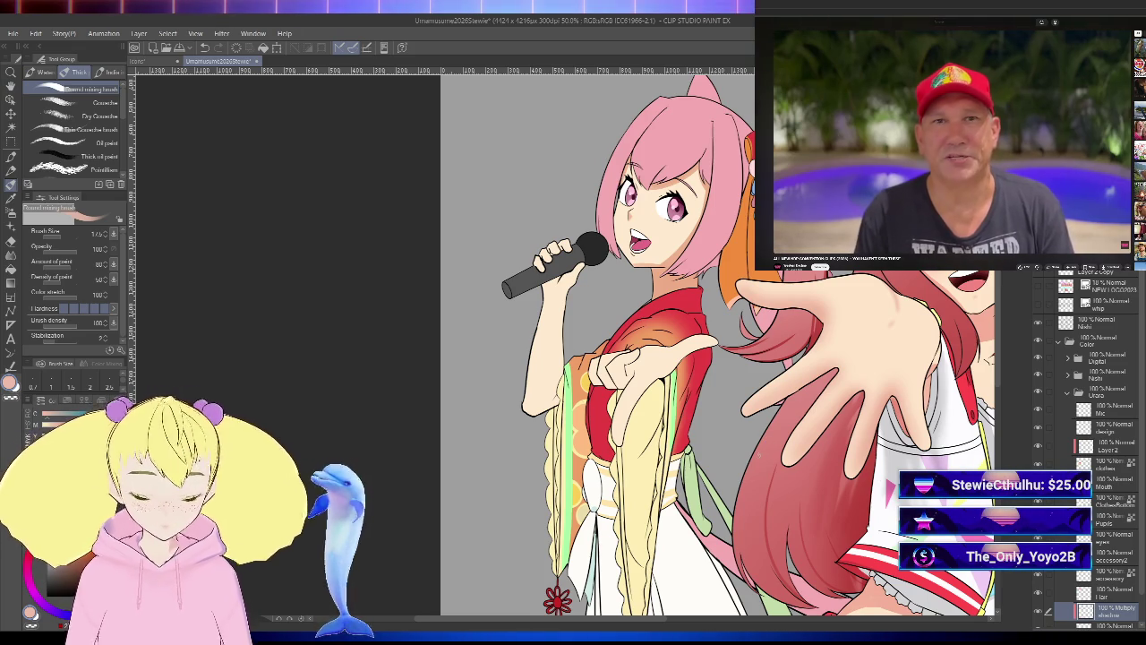
scroll(717, 358, down, 2)
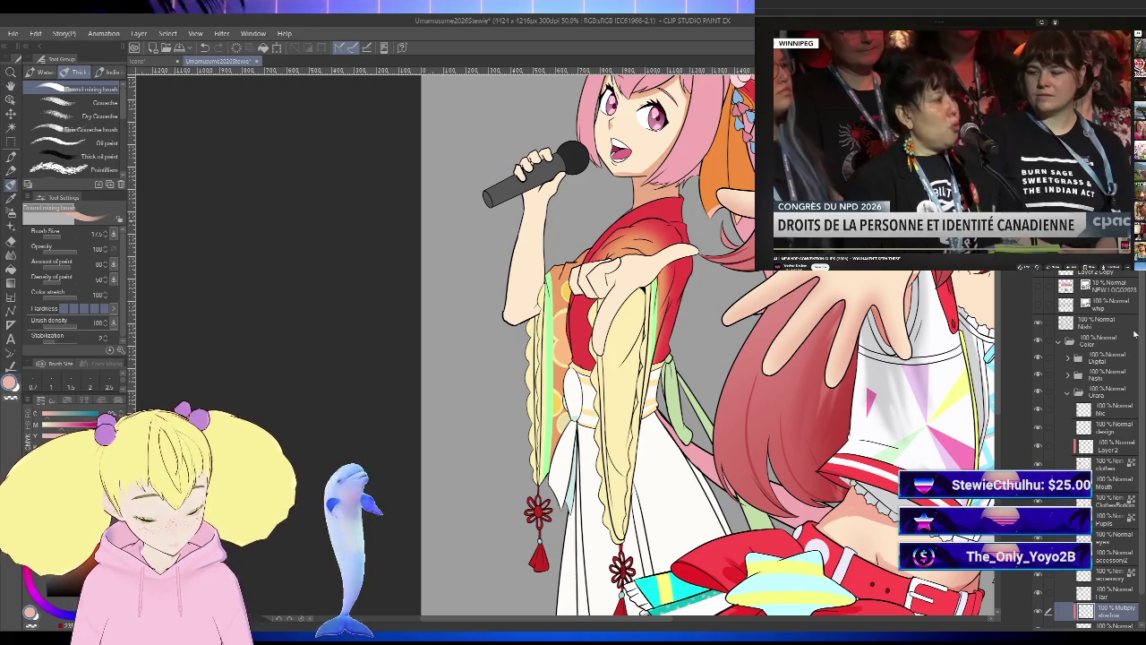
scroll(1130, 375, down, 2)
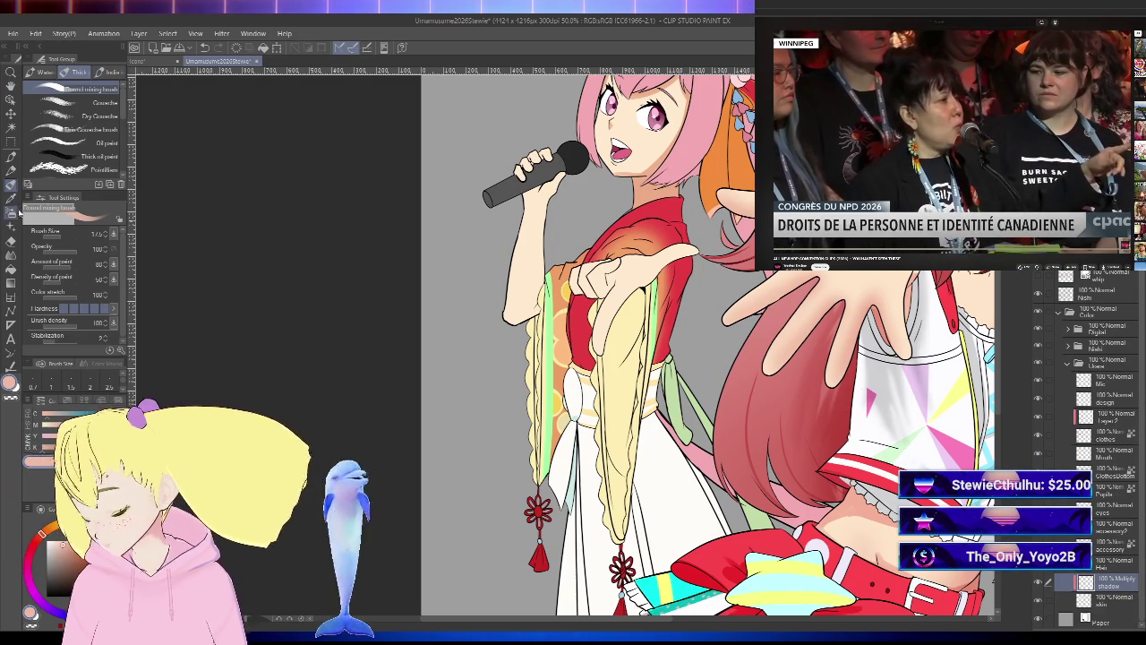
- Select the soft airbrush and adjust its size while viewing the idols' lower outfits
key(b)
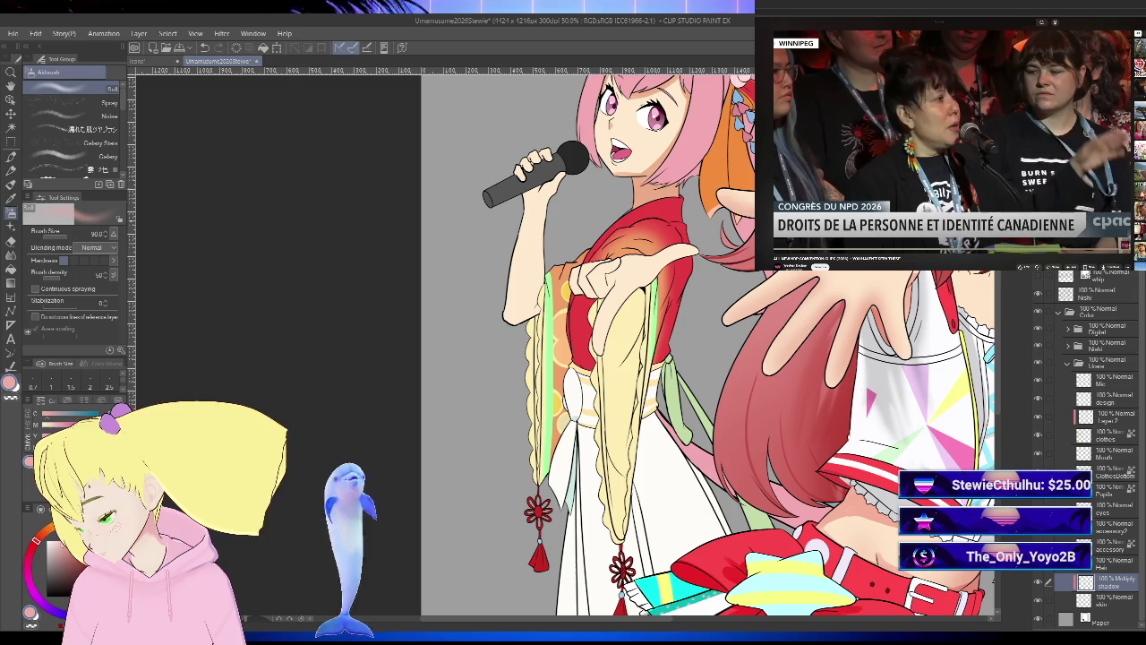
key(bracketright)
key(bracketright)
key(bracketright)
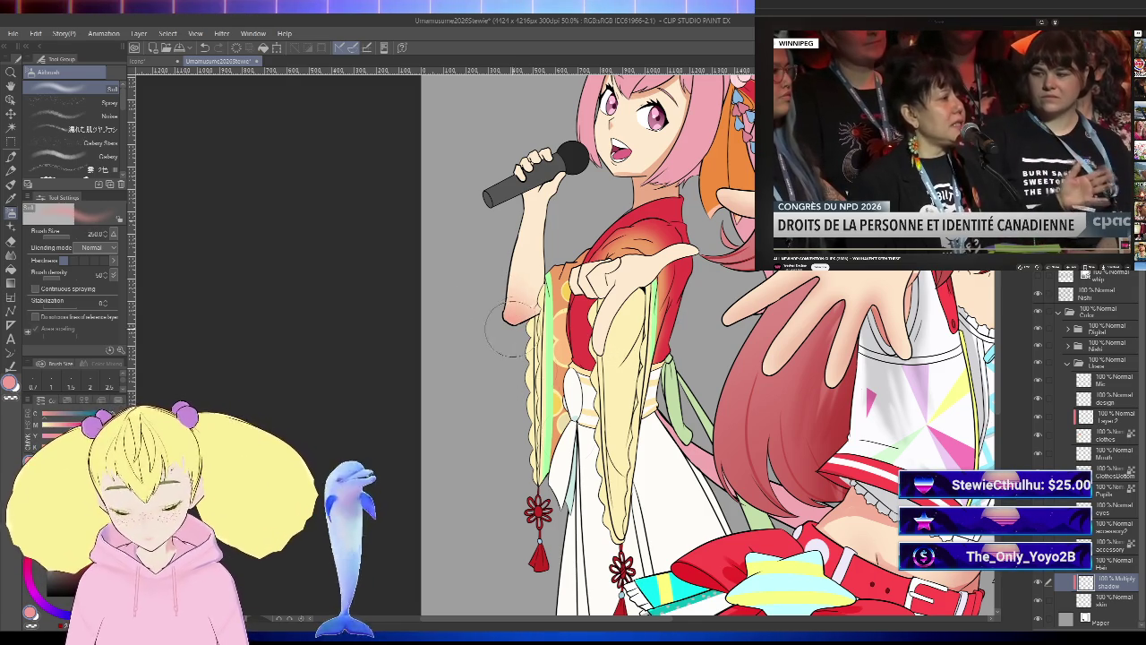
key(ctrl+minus)
scroll(717, 358, down, 5)
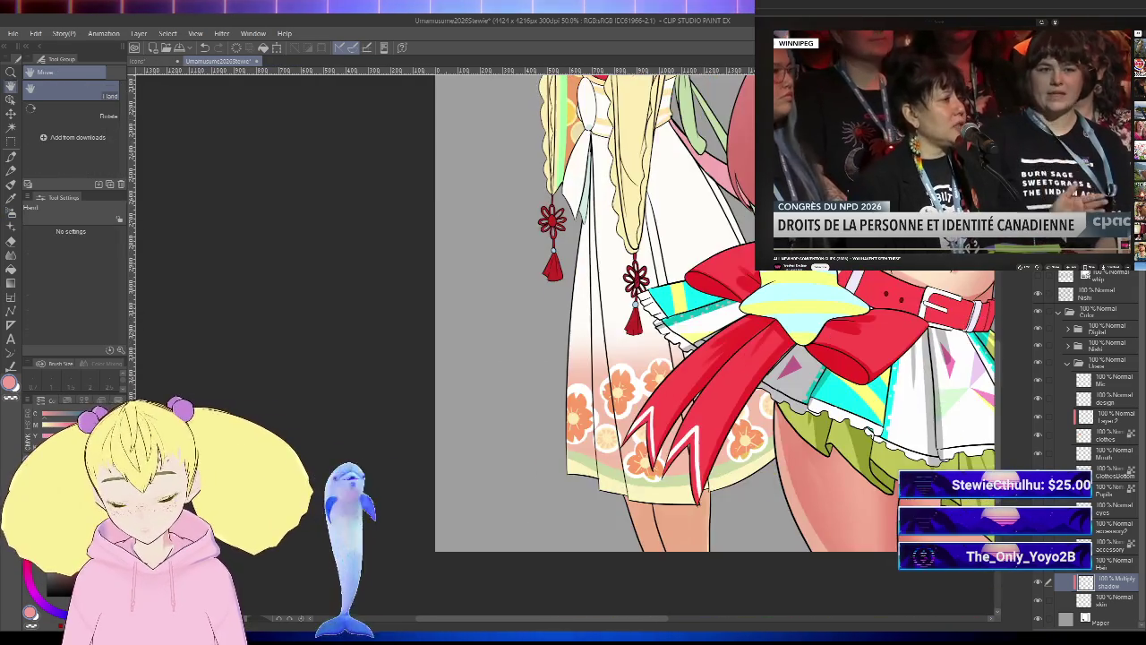
key(ctrl+minus)
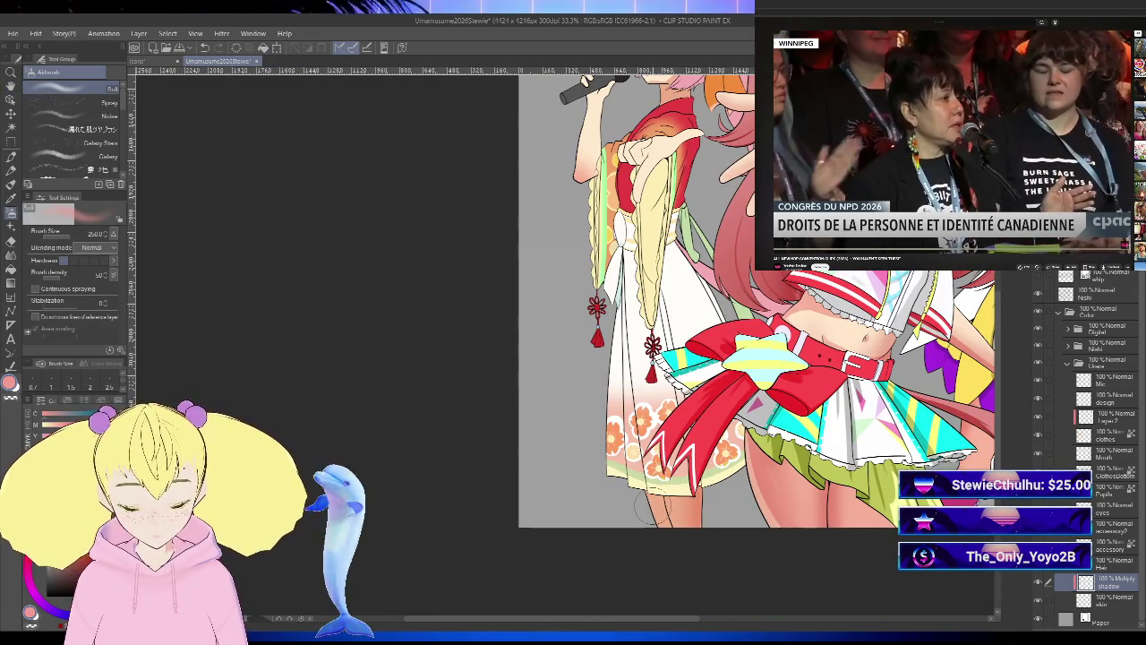
key(bracketleft)
key(bracketleft)
key(bracketleft)
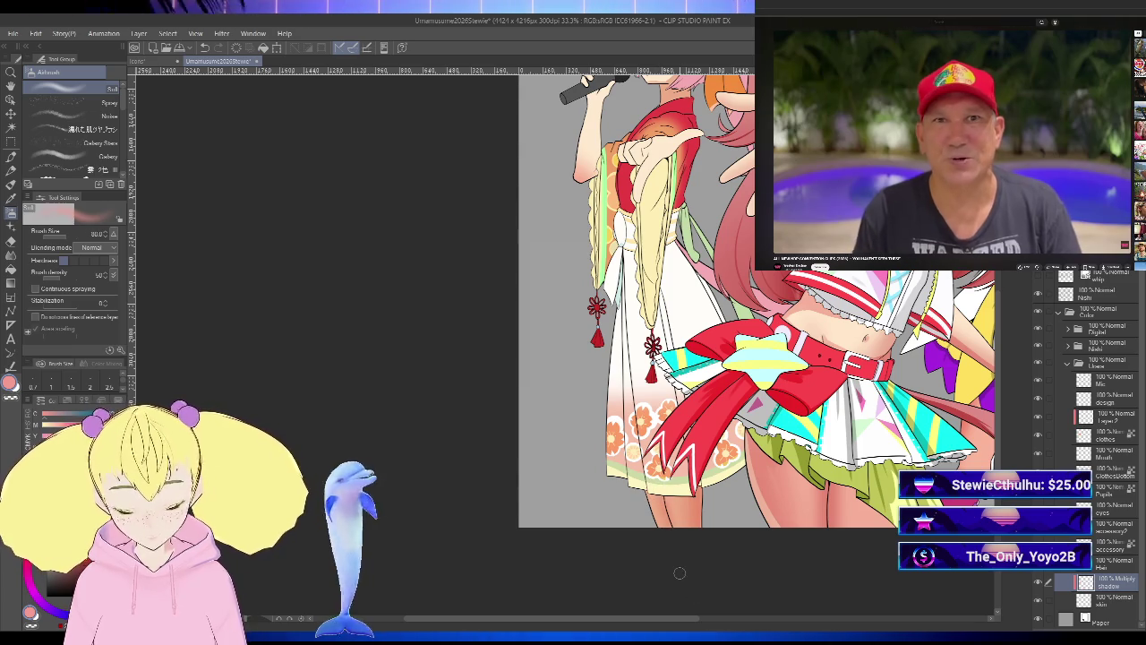
scroll(678, 502, up, 5)
- Zoom to the pink-haired idol's face and airbrush pink blush onto her cheek
key(ctrl+plus)
key(ctrl+plus)
drag(678, 436, 696, 409)
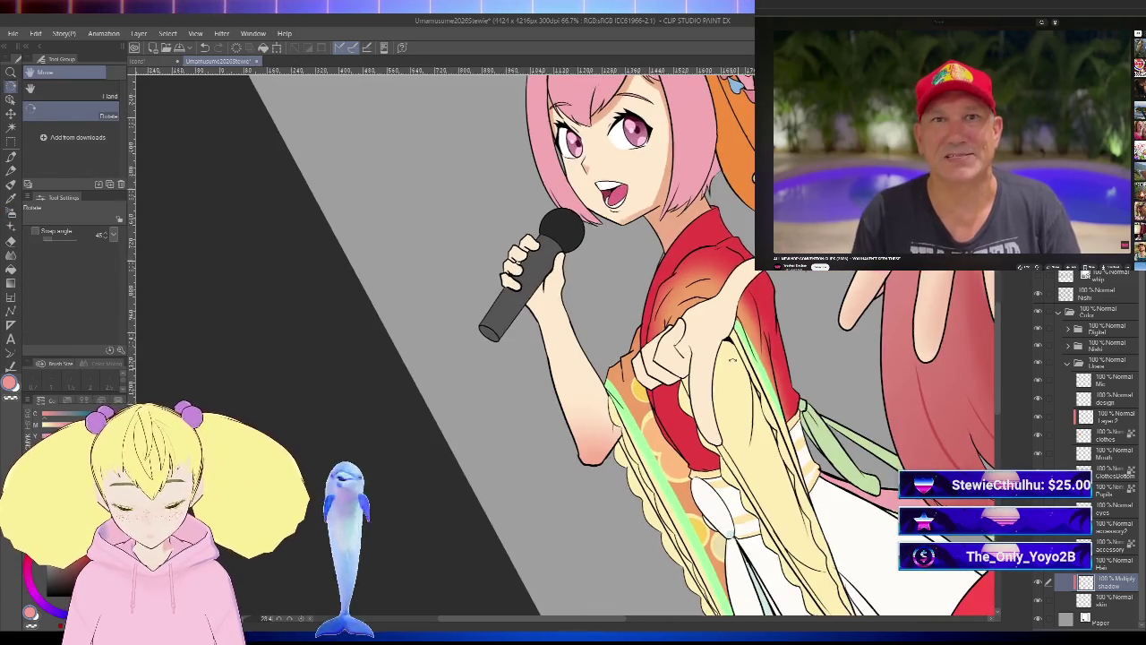
key(b)
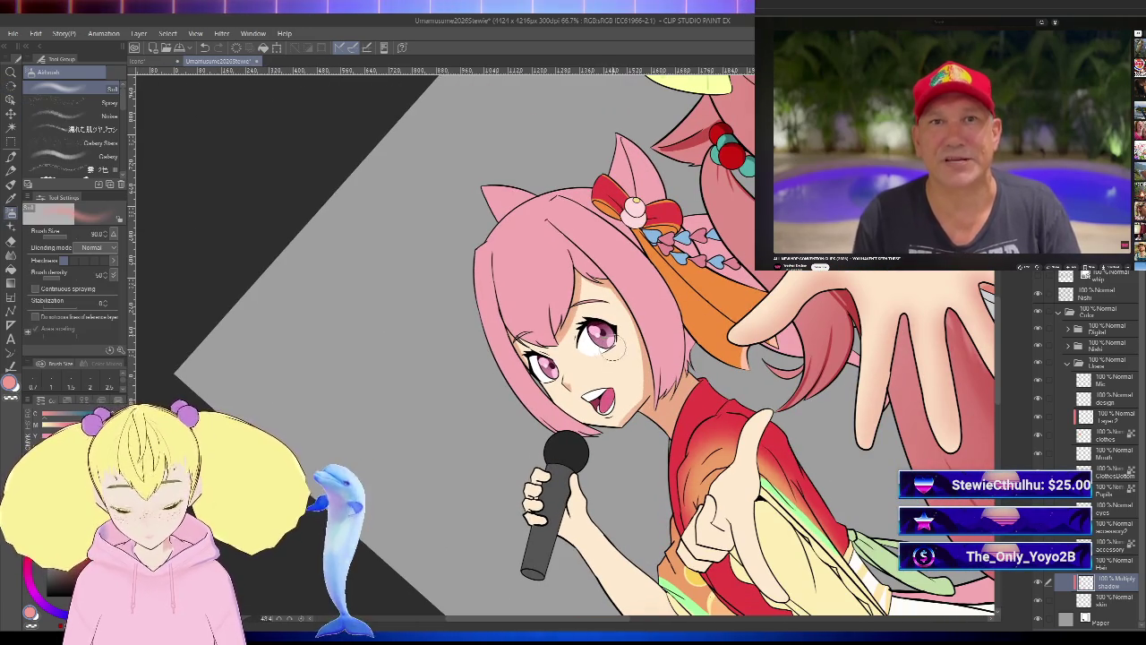
drag(618, 354, 609, 350)
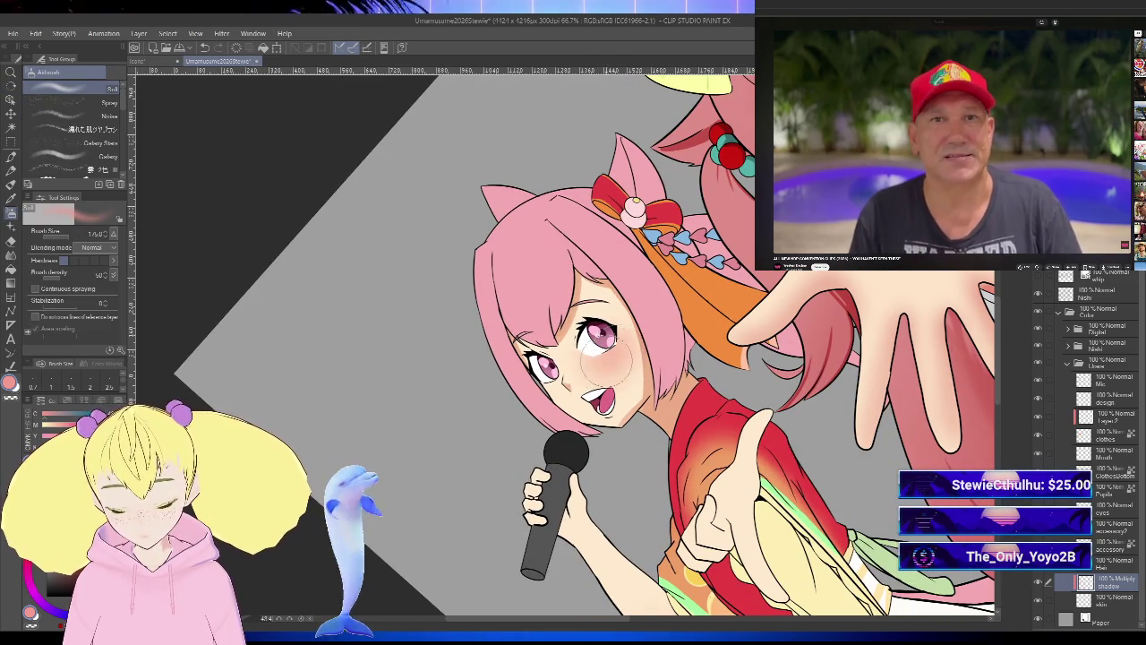
mouse_move(609, 363)
mouse_down()
mouse_move(621, 352)
mouse_move(624, 375)
mouse_up()
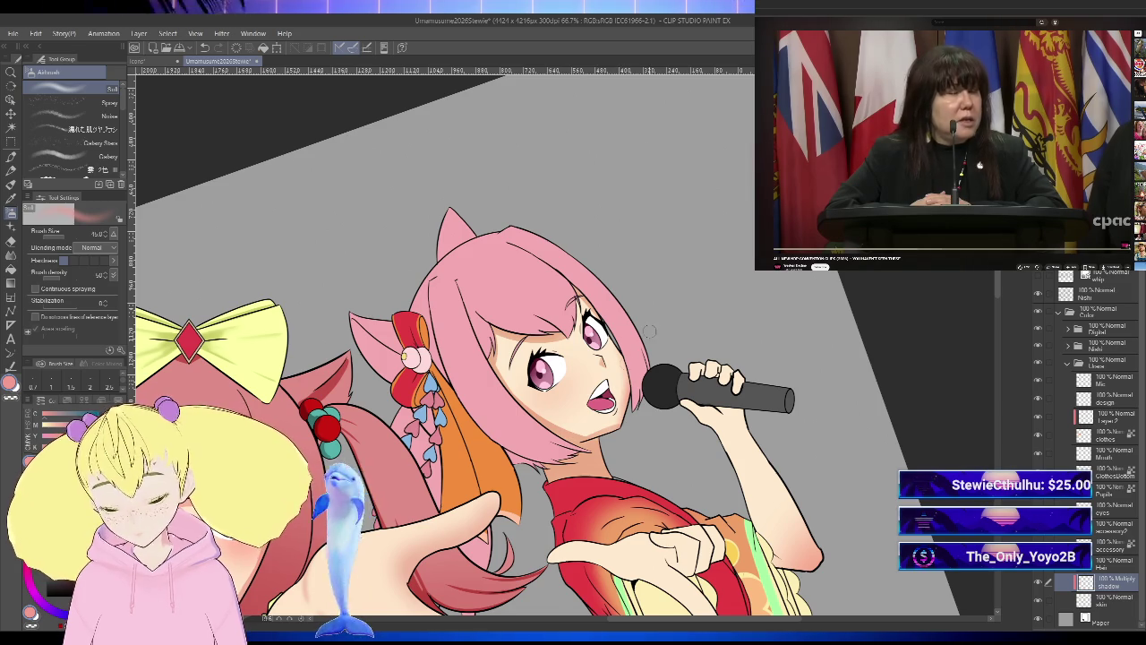
- Review the cheek blush at several zoom levels and in mirrored view
key(ctrl+0)
key(ctrl+minus)
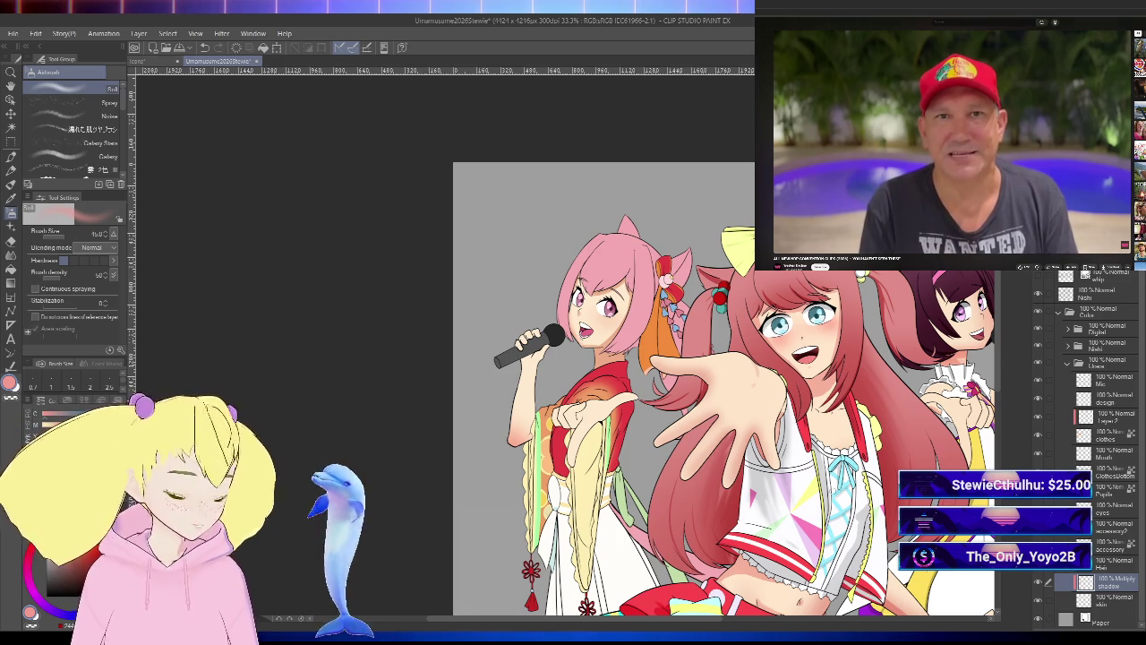
key(ctrl+alt+0)
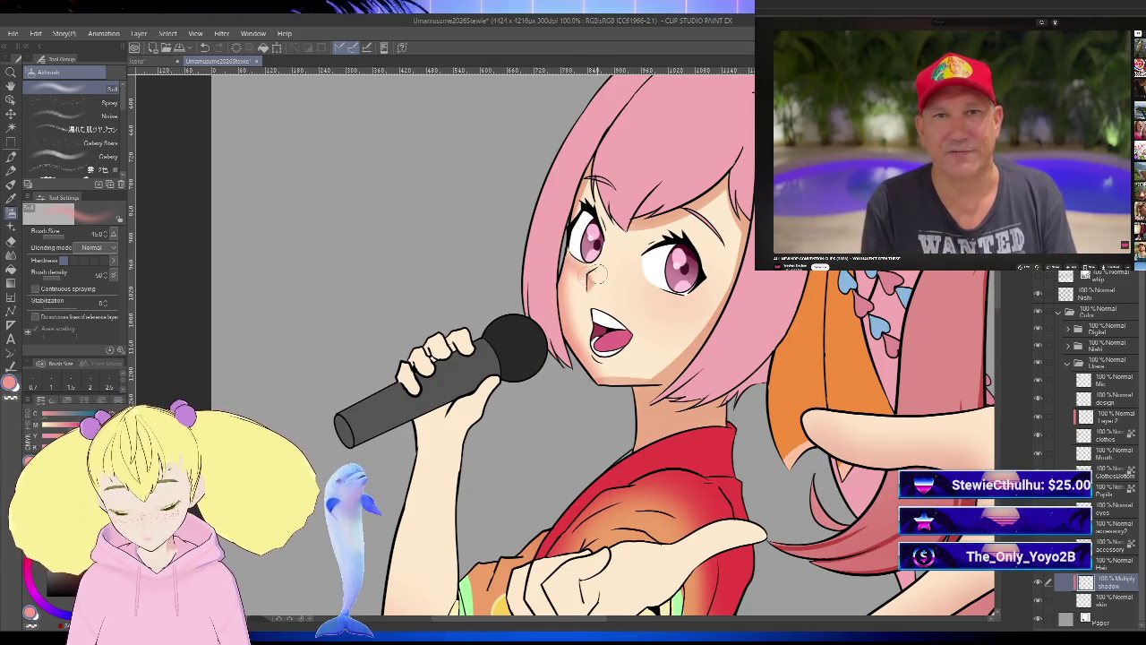
key(ctrl+minus)
key(ctrl+minus)
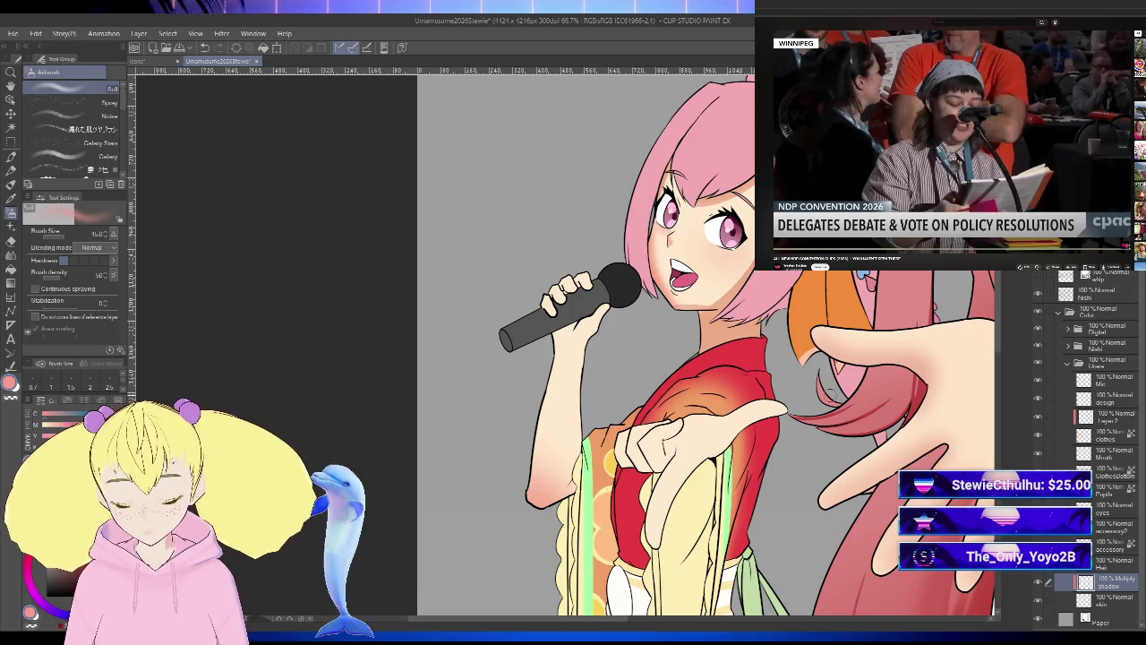
key(h)
key(ctrl+plus)
scroll(831, 329, left, 2)
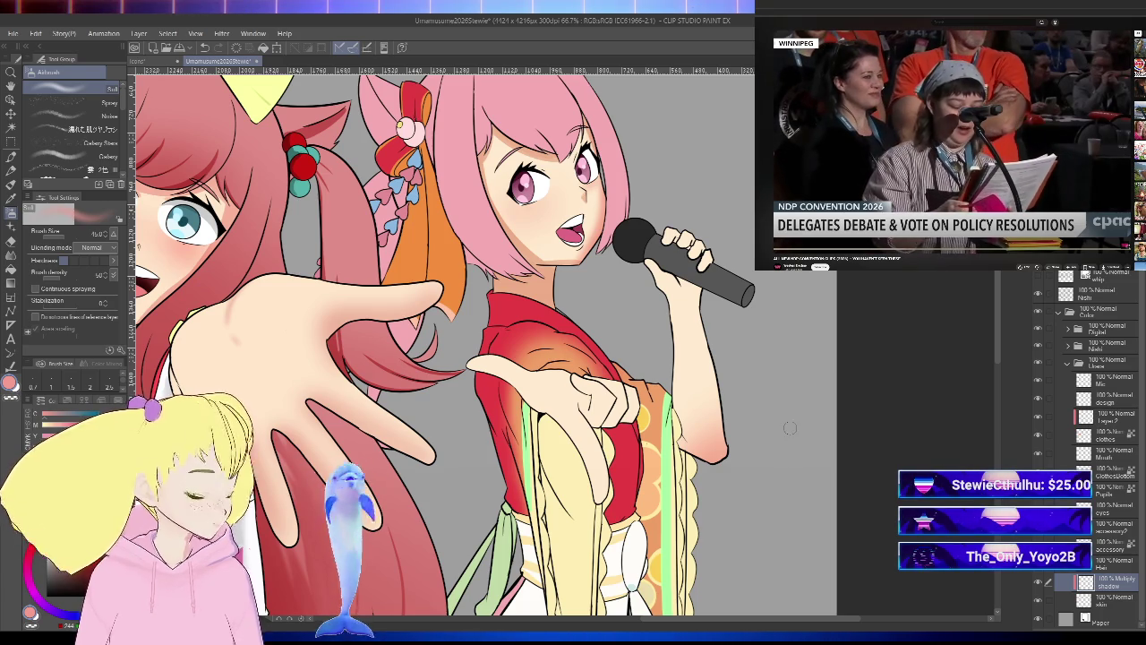
click(11, 183)
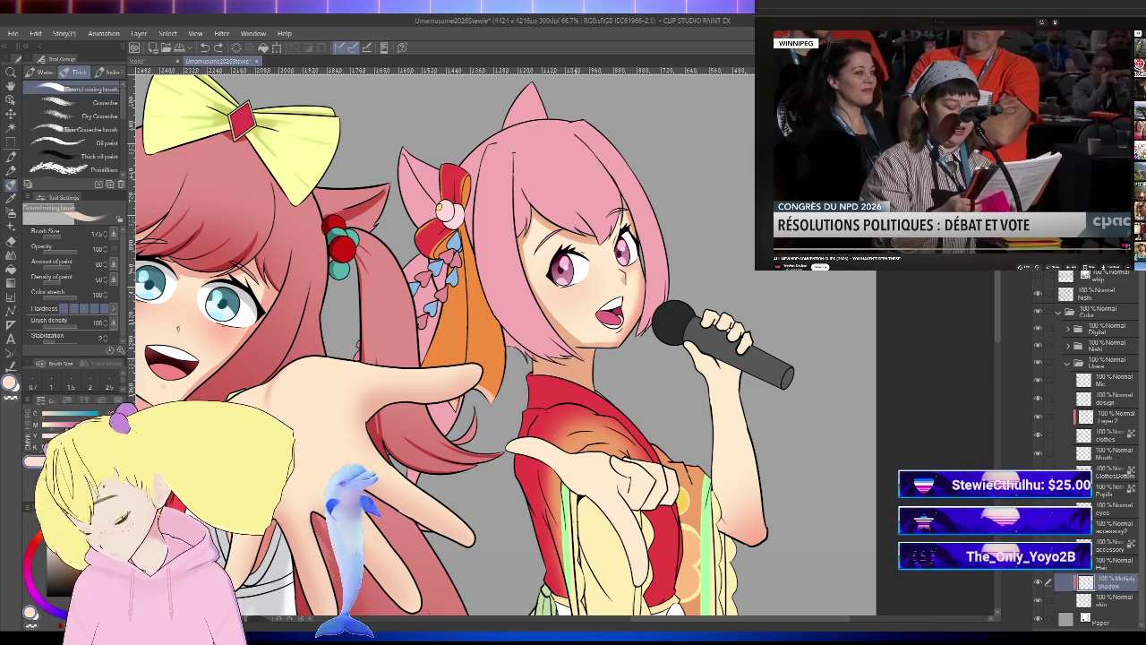
key(bracketright)
key(bracketright)
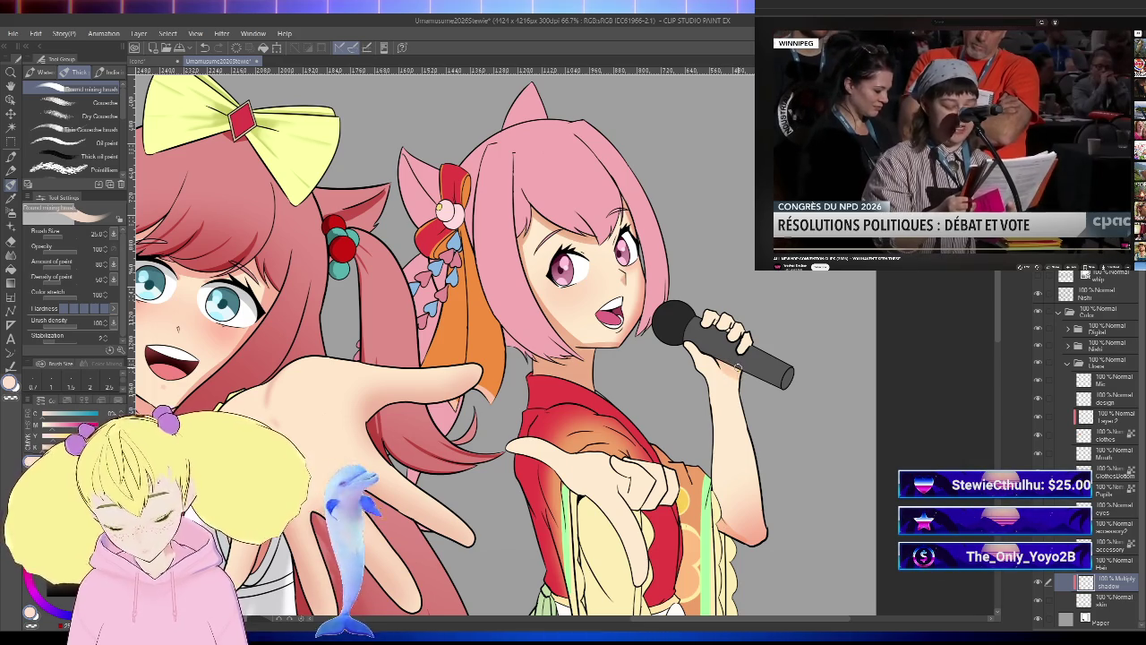
key(h)
mouse_move(689, 453)
mouse_down()
mouse_move(682, 475)
mouse_move(728, 453)
mouse_up()
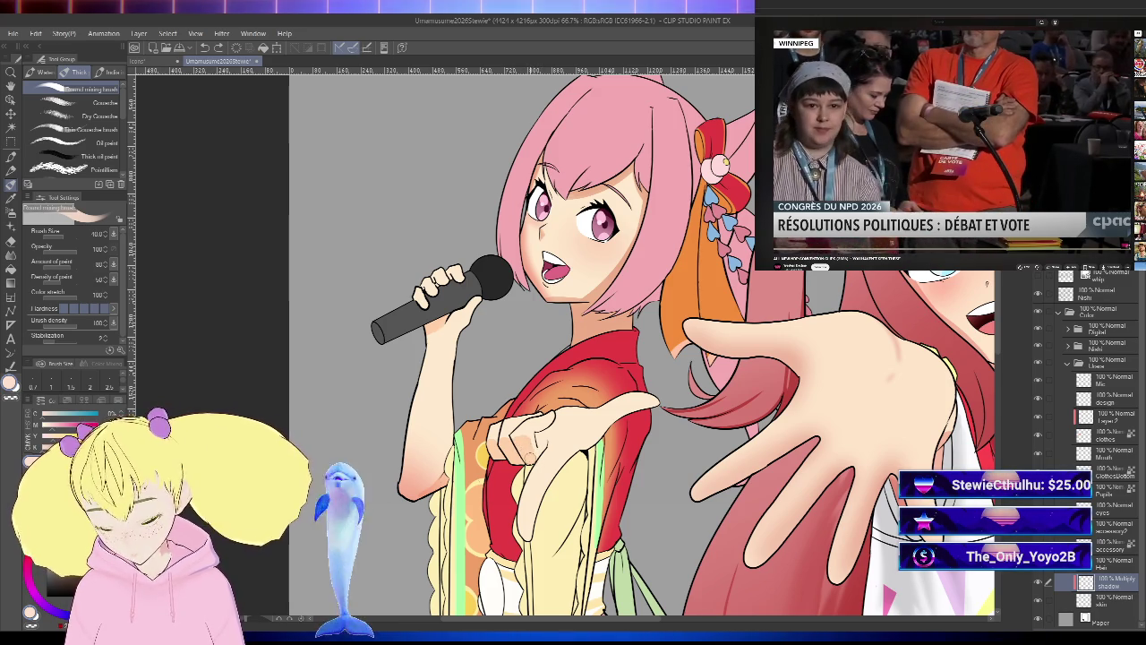
scroll(544, 463, down, 1)
key(-)
scroll(544, 463, up, 1)
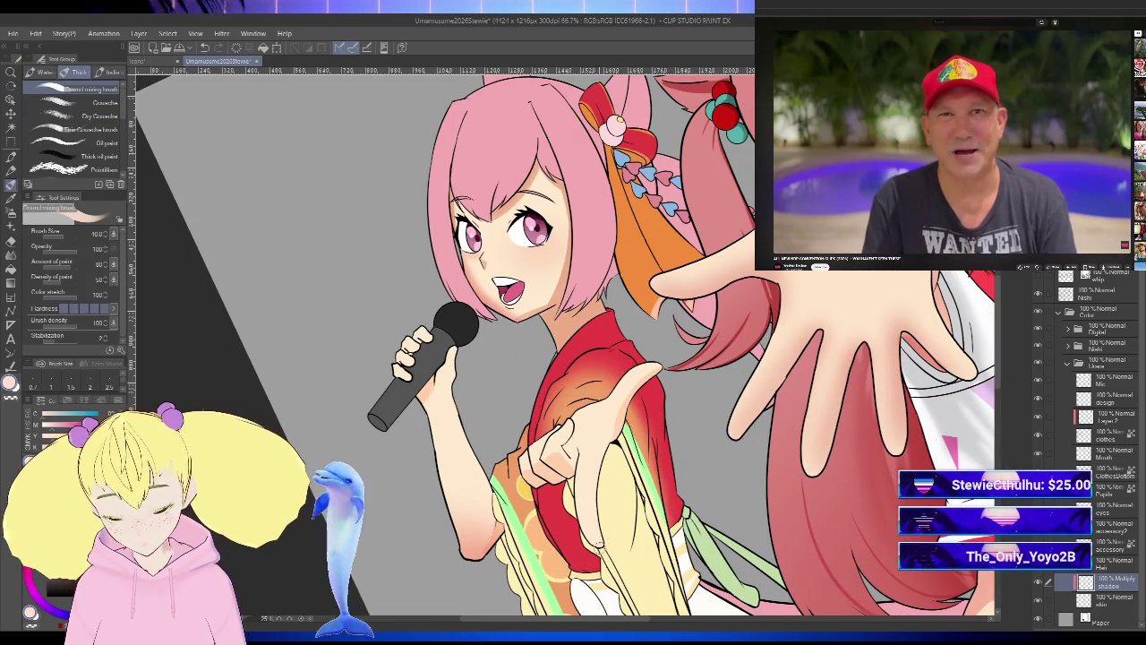
scroll(666, 370, down, 1)
key(ctrl+@)
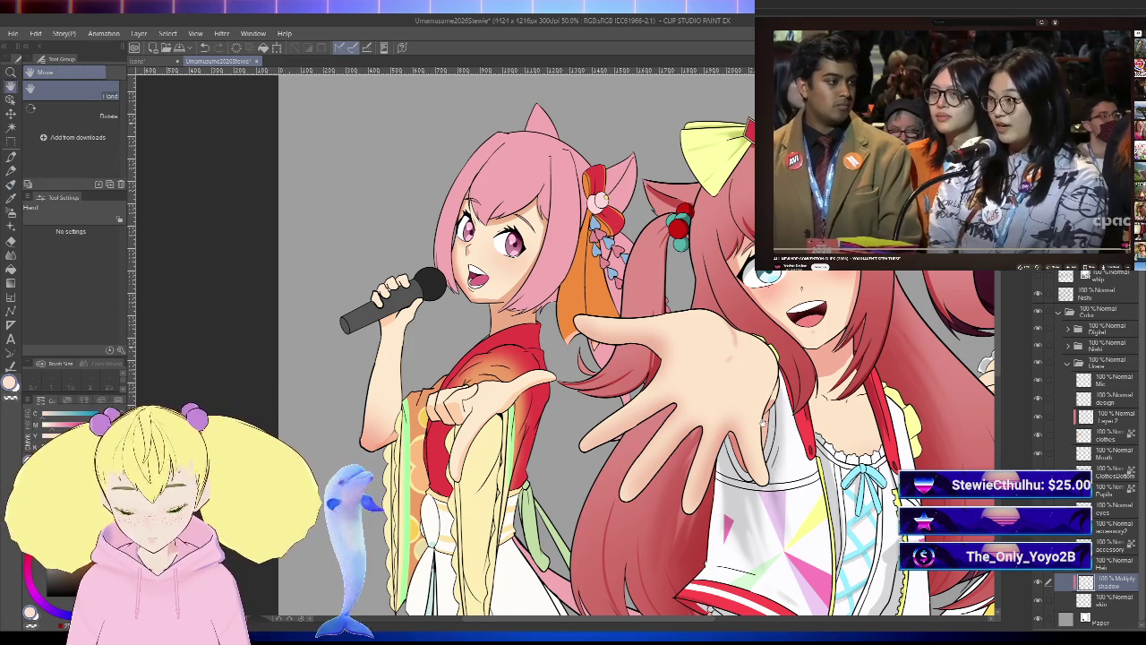
- Select the layer just above the Multiply shadow layer to paint on
drag(538, 358, 632, 430)
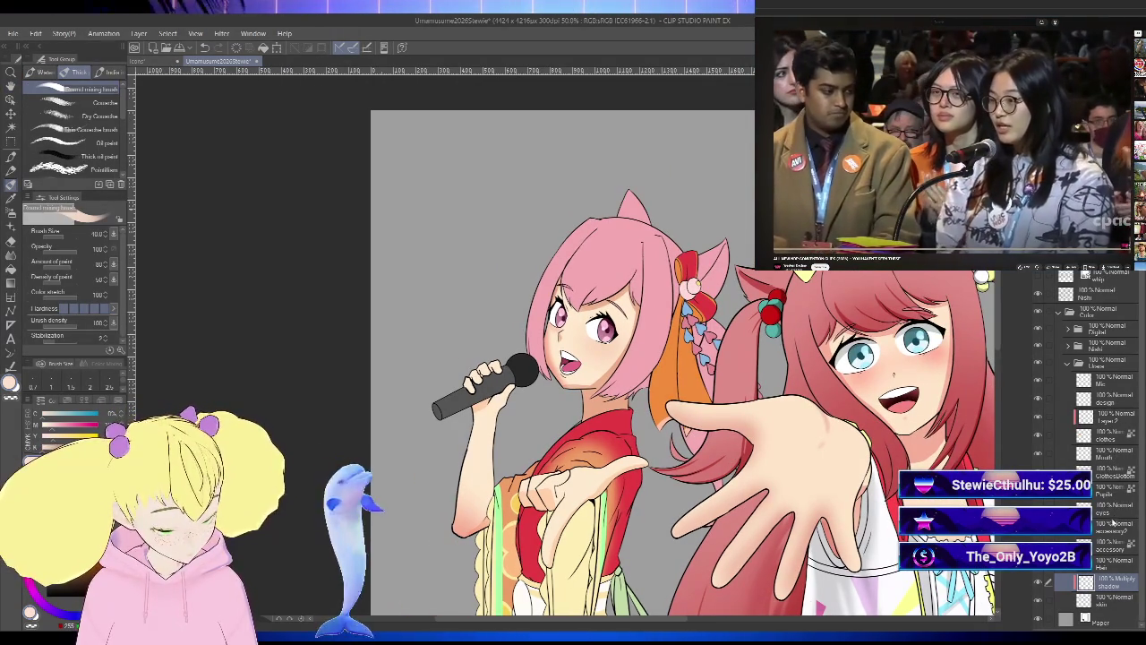
click(1109, 564)
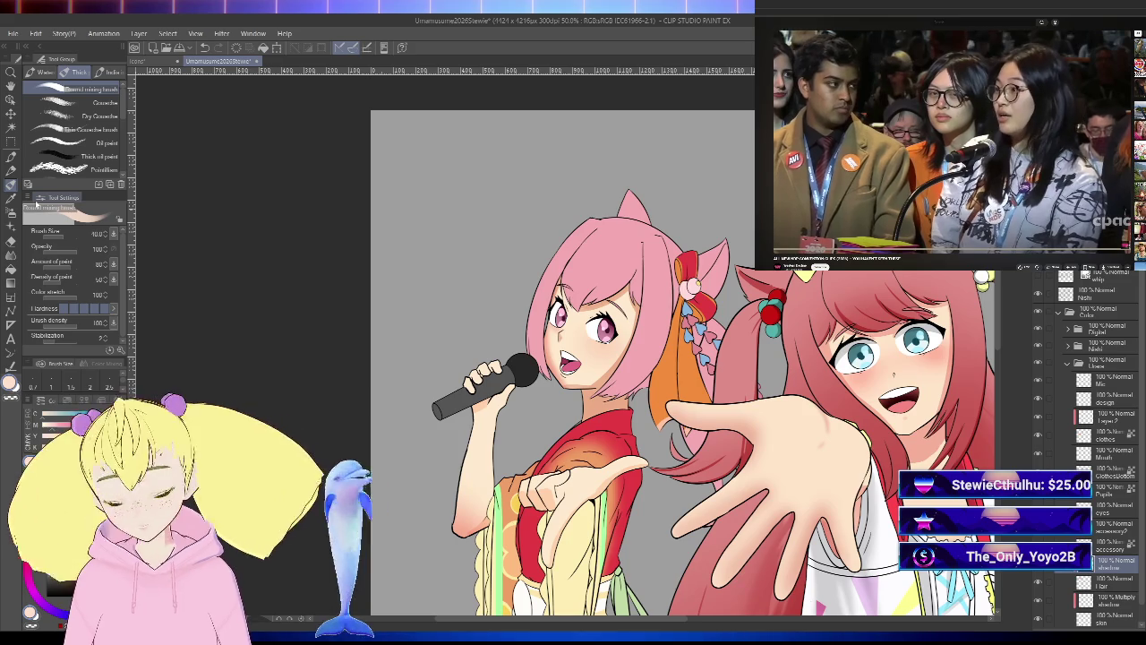
scroll(611, 265, up, 3)
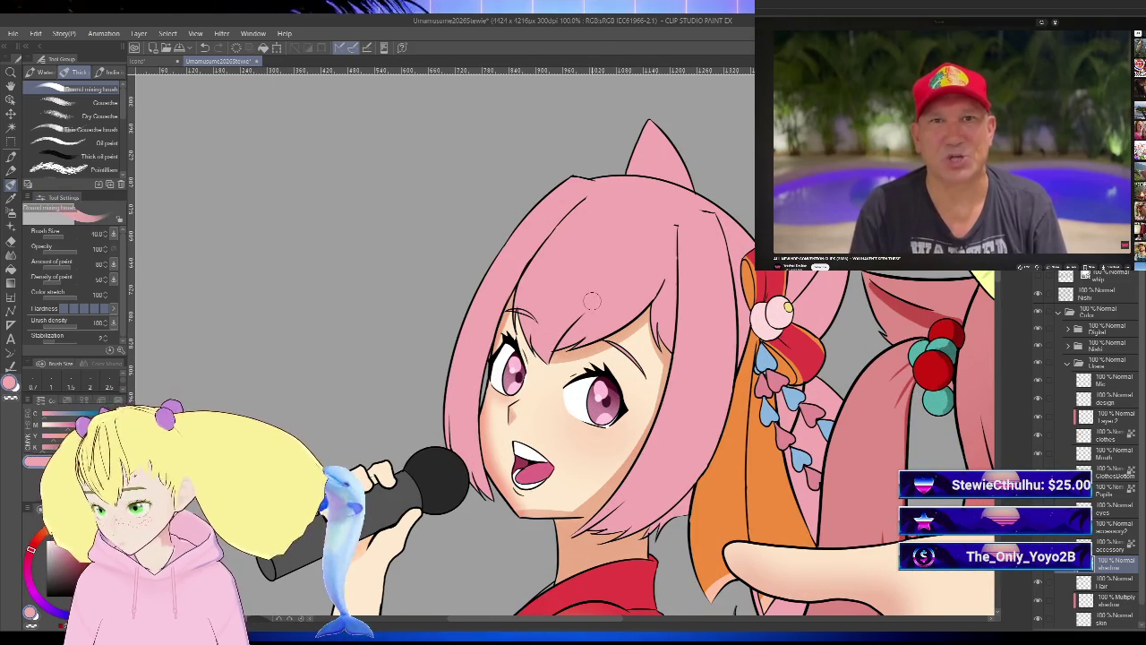
- Reduce the brush to 30 and darken the pink-haired girl's eyebrow shading
key(bracketleft)
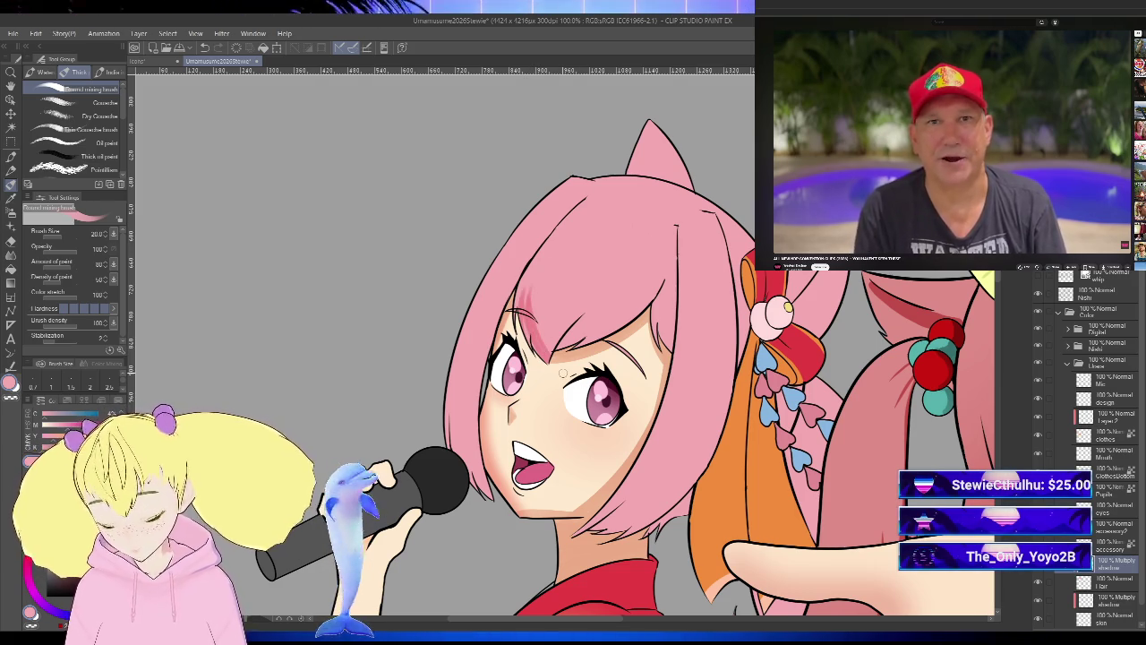
drag(589, 314, 567, 348)
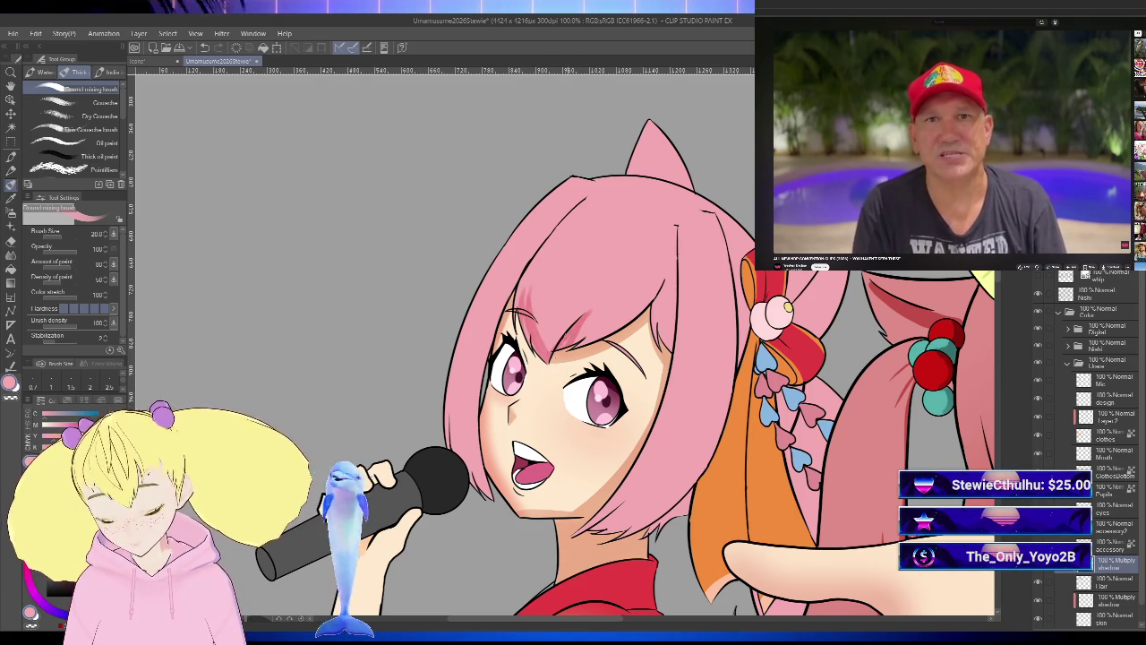
key(h)
scroll(749, 264, up, 2)
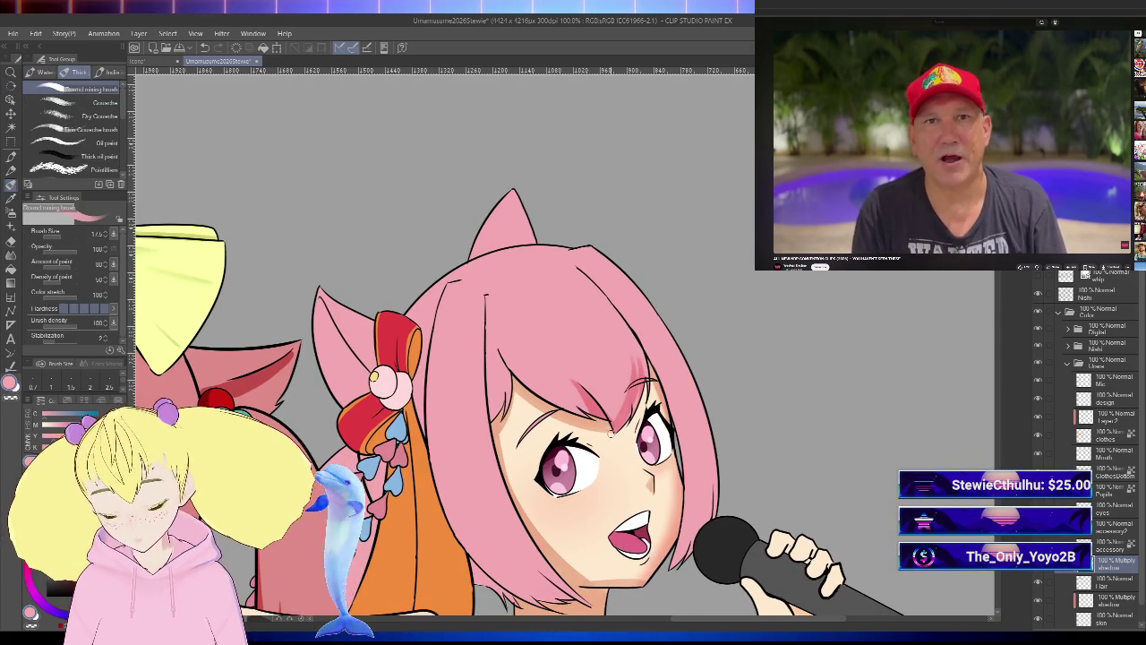
key(h)
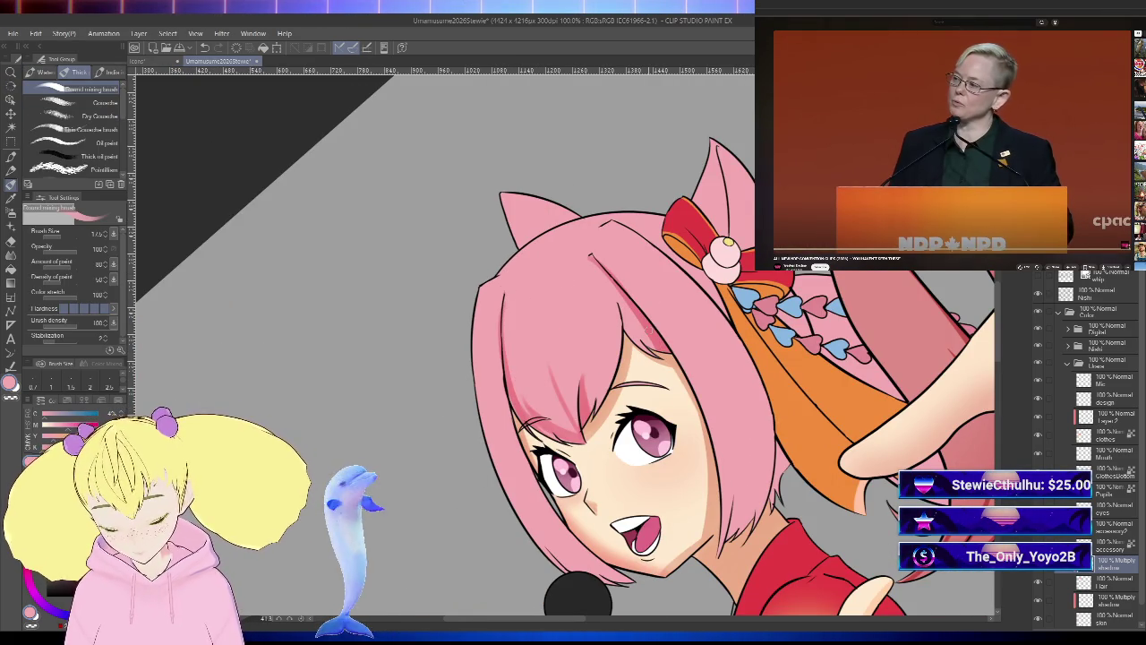
key(h)
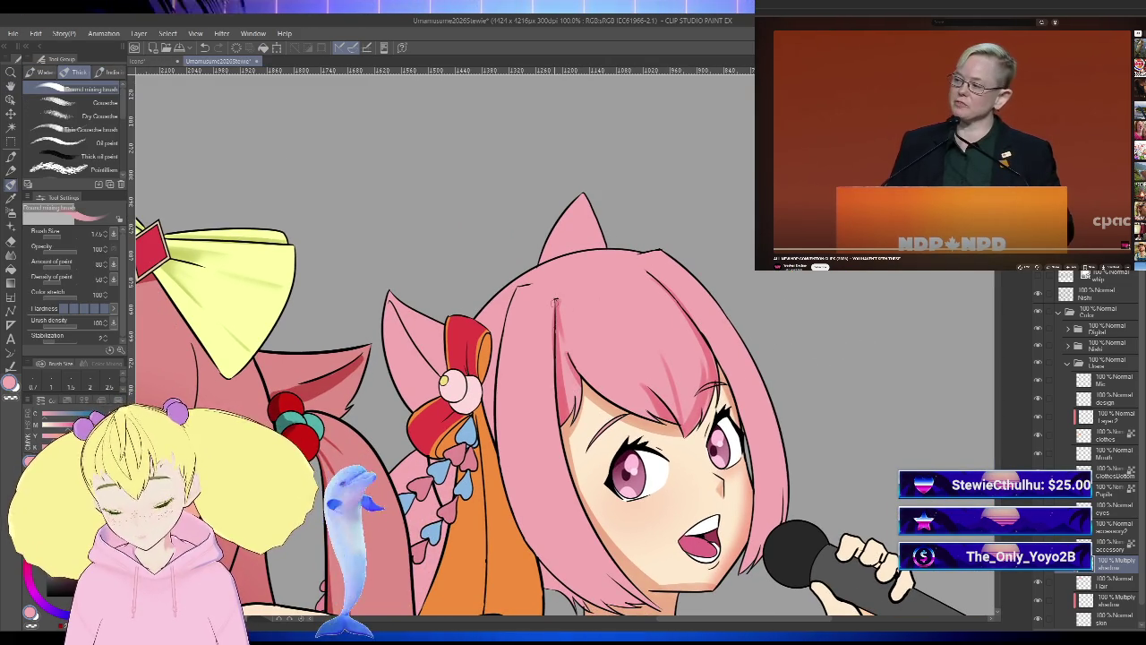
- Raise the brush to 20 and soften and lighten the hair edge beside her neck
drag(577, 368, 594, 265)
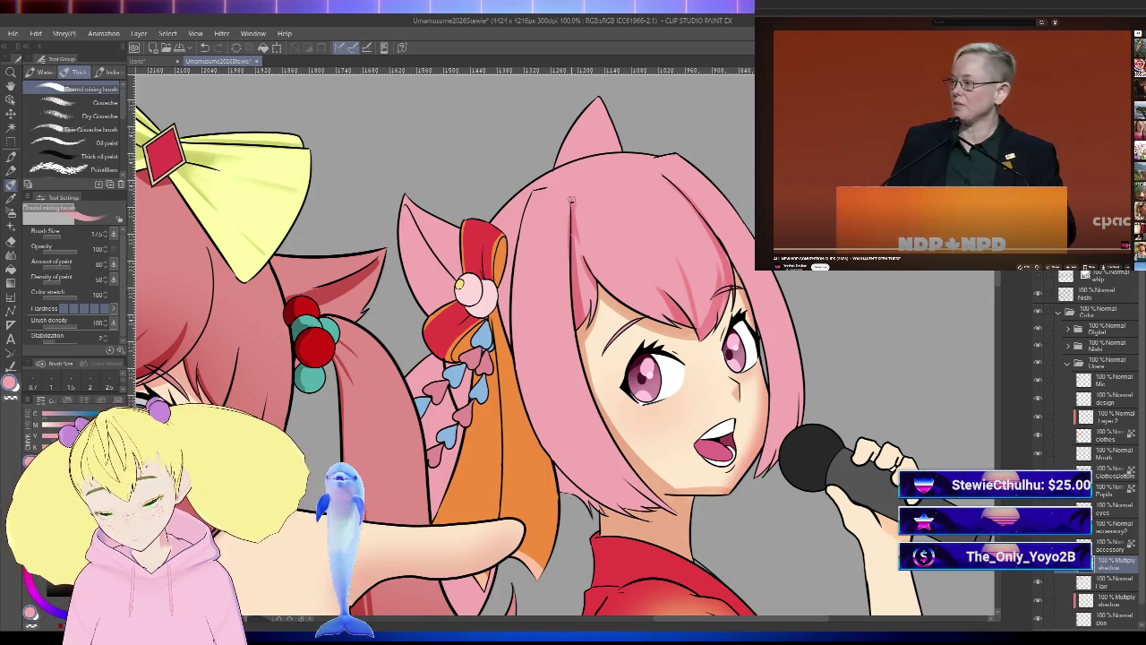
drag(590, 394, 547, 430)
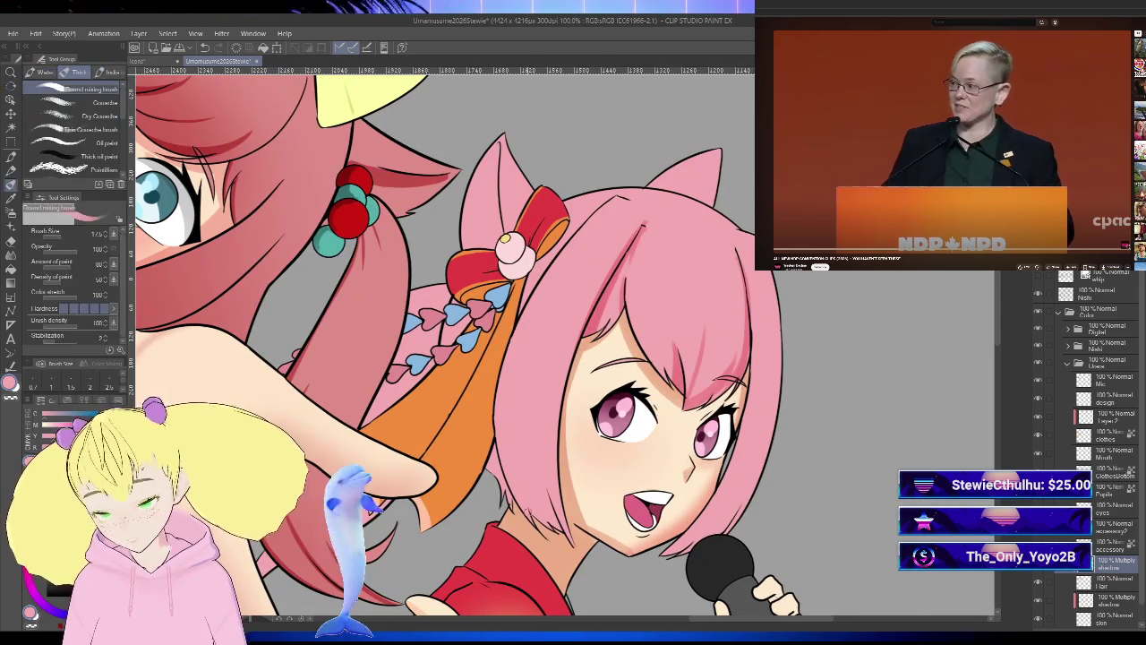
key(bracketright)
key(bracketright)
key(bracketright)
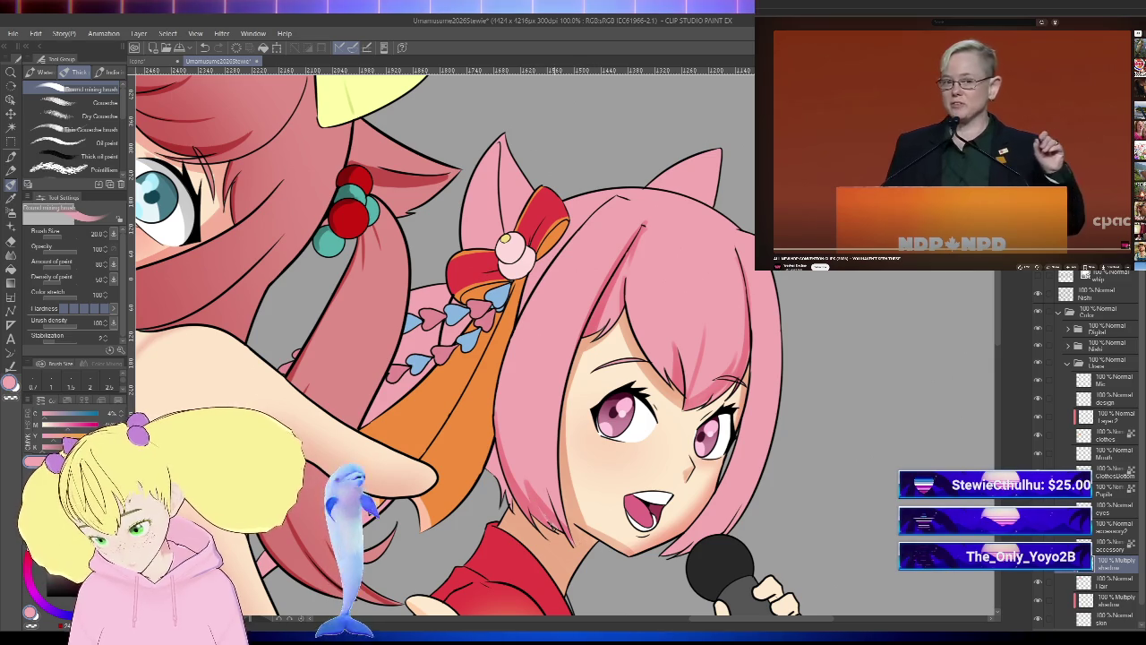
drag(555, 439, 566, 524)
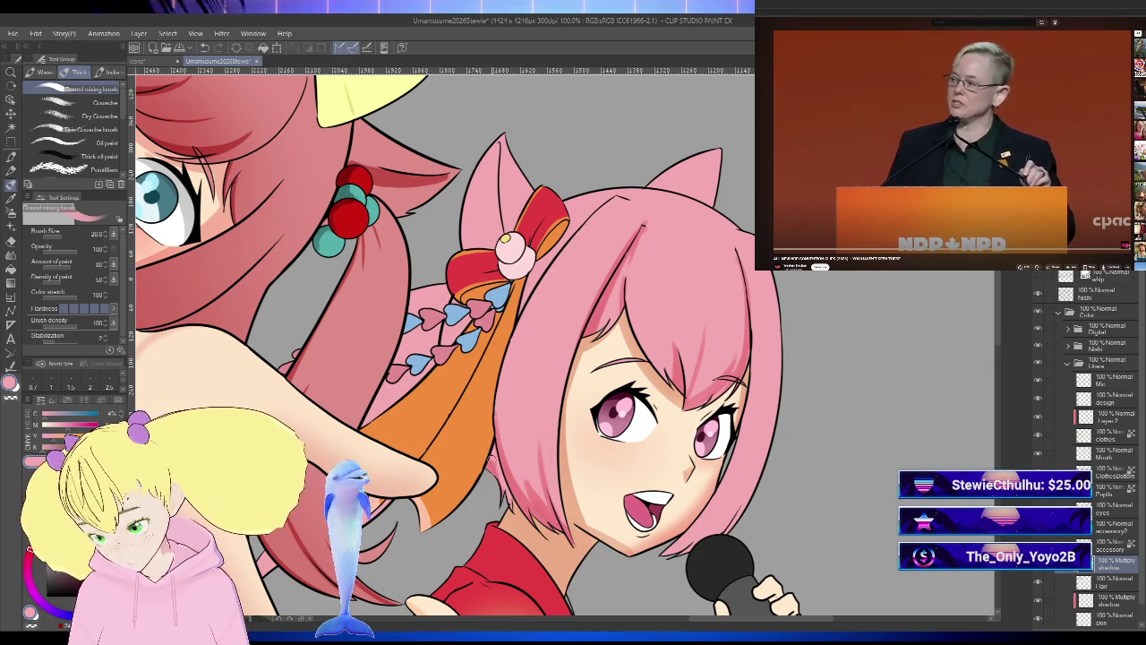
scroll(502, 495, down, 5)
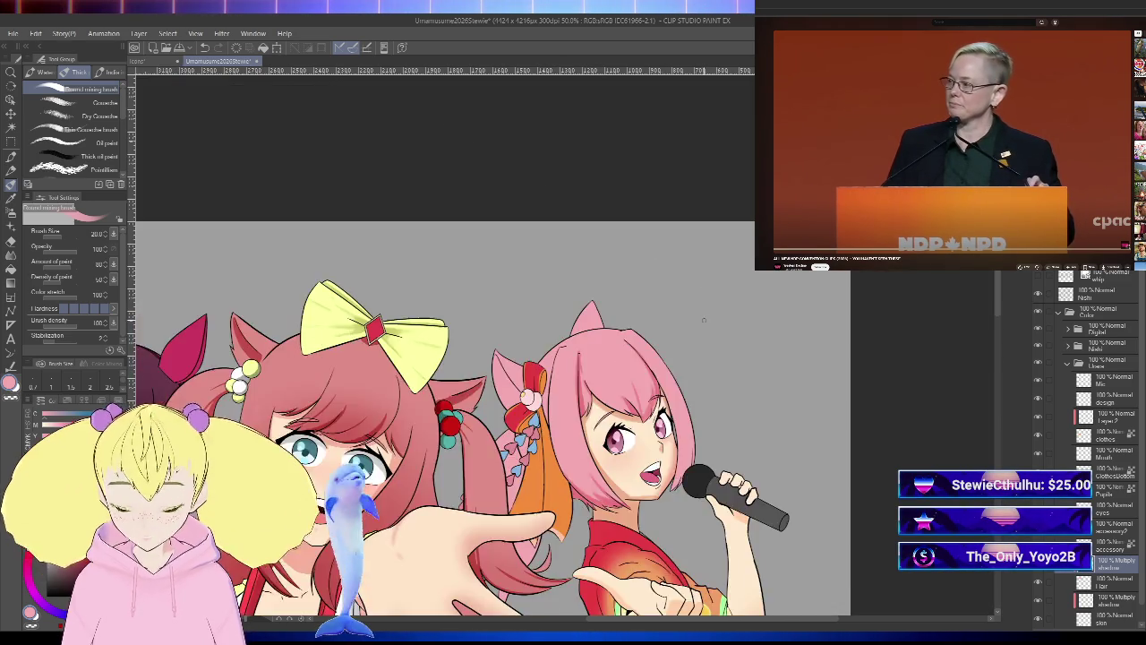
key(h)
scroll(642, 351, up, 5)
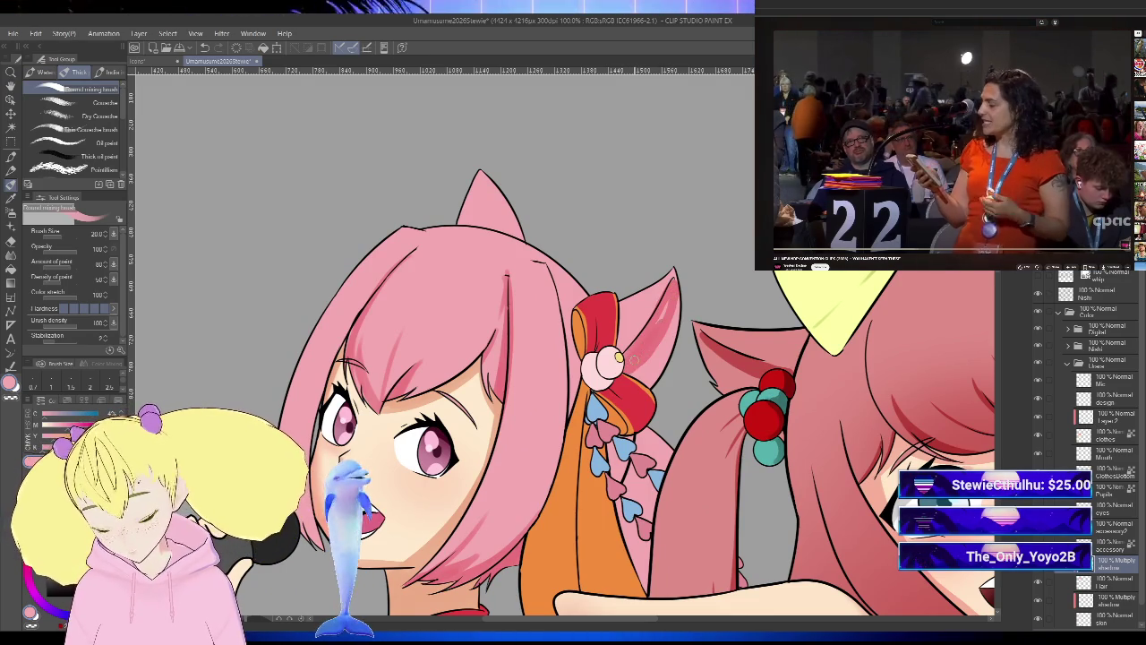
scroll(647, 338, down, 4)
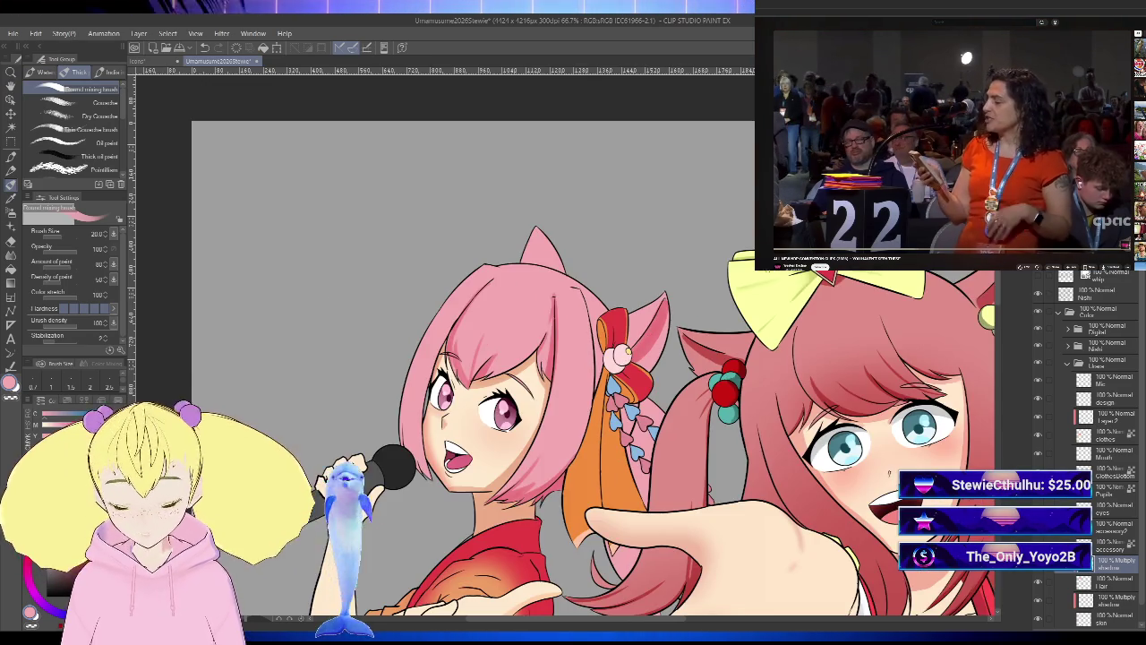
key(h)
scroll(717, 292, up, 2)
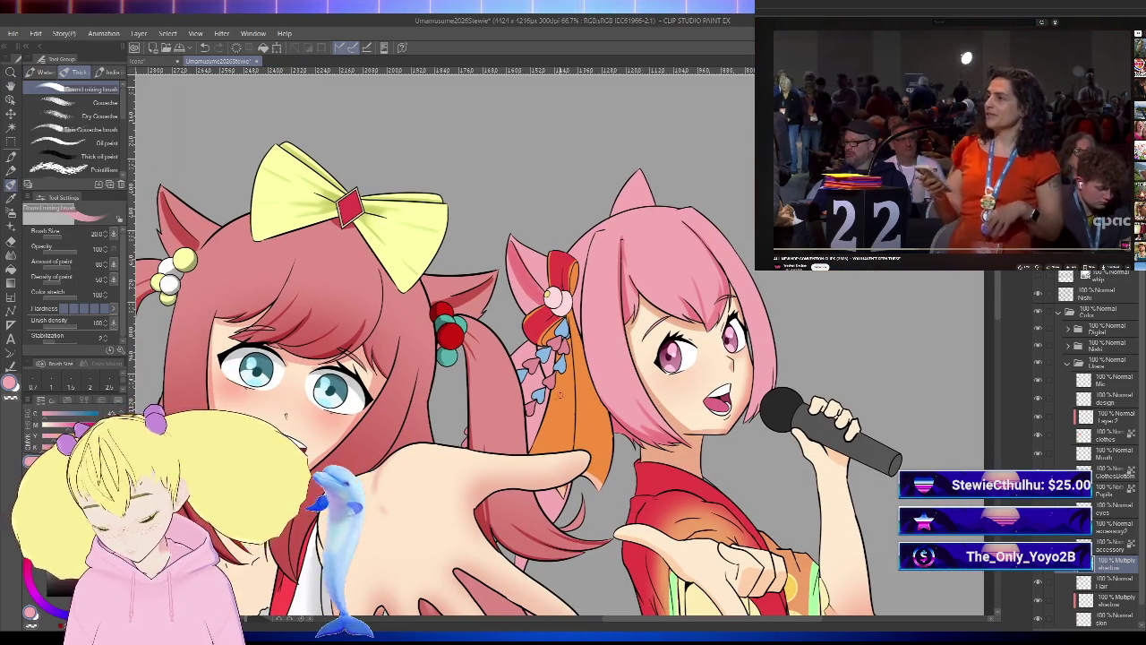
scroll(421, 434, up, 1)
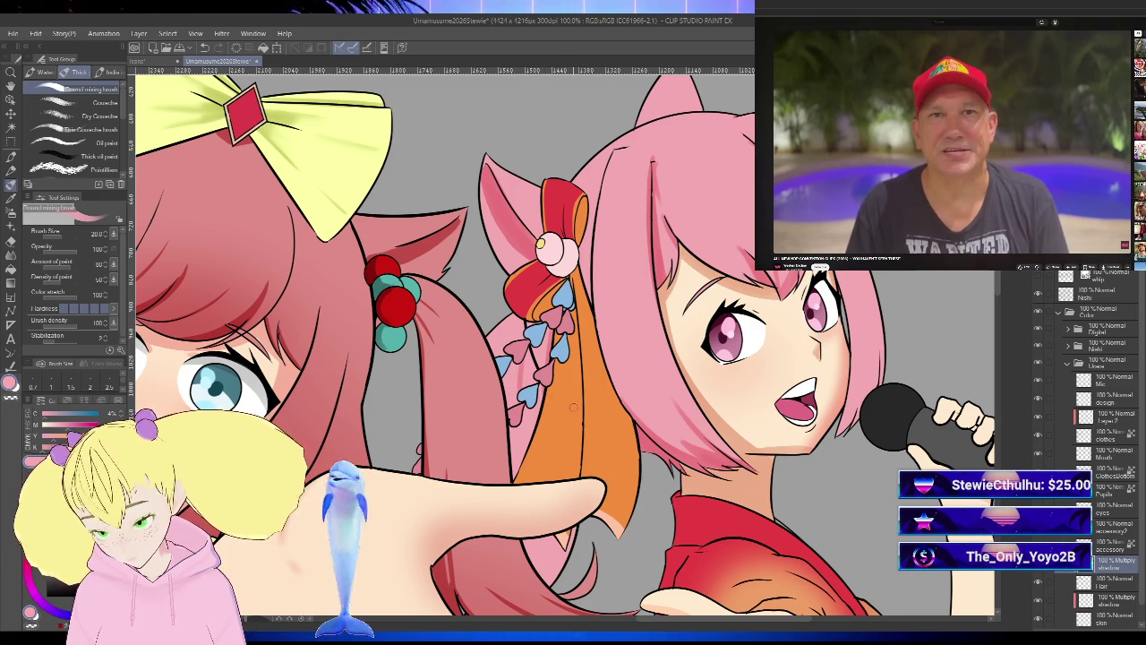
key(h)
scroll(544, 484, down, 2)
scroll(535, 433, up, 1)
scroll(542, 443, up, 1)
scroll(556, 458, up, 1)
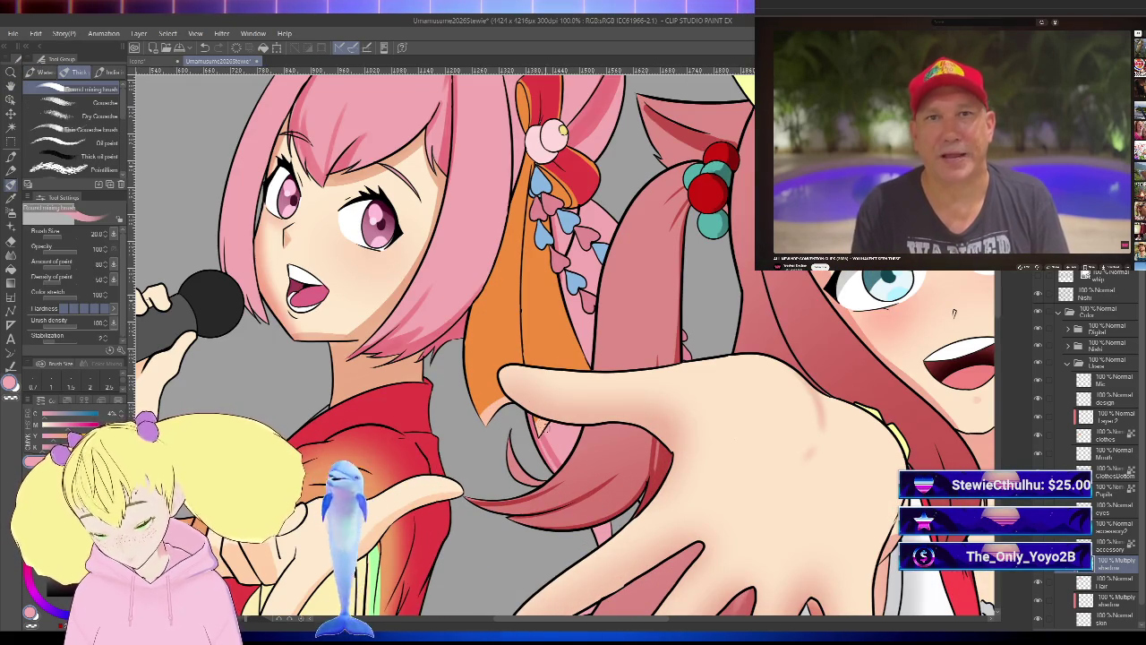
scroll(551, 437, down, 2)
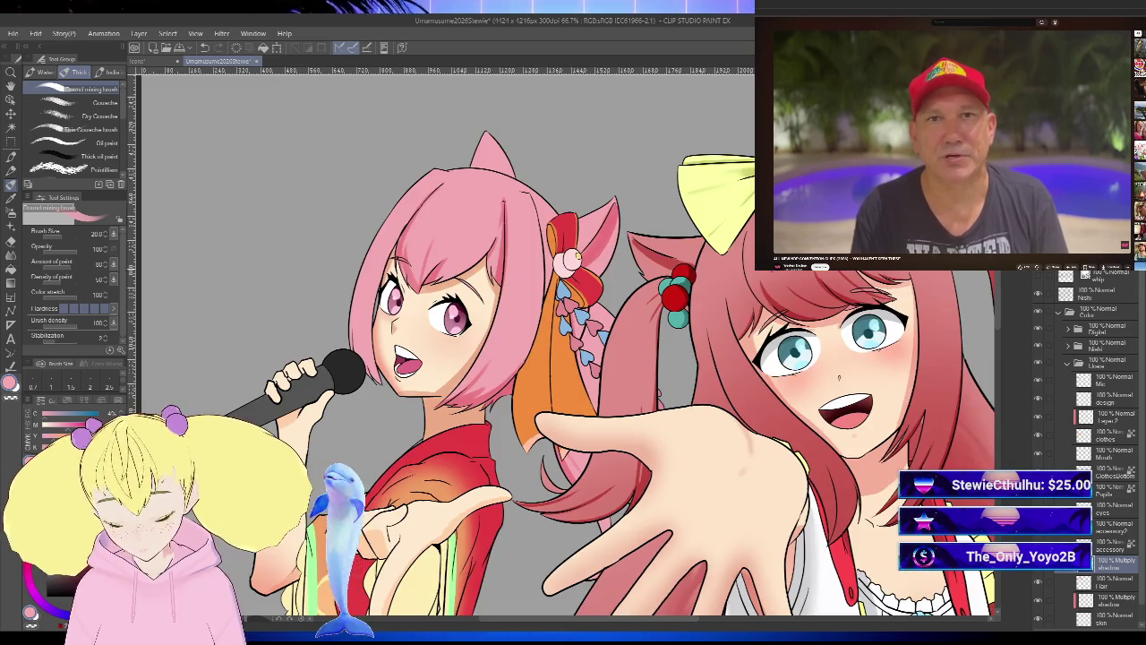
key(h)
scroll(537, 358, down, 1)
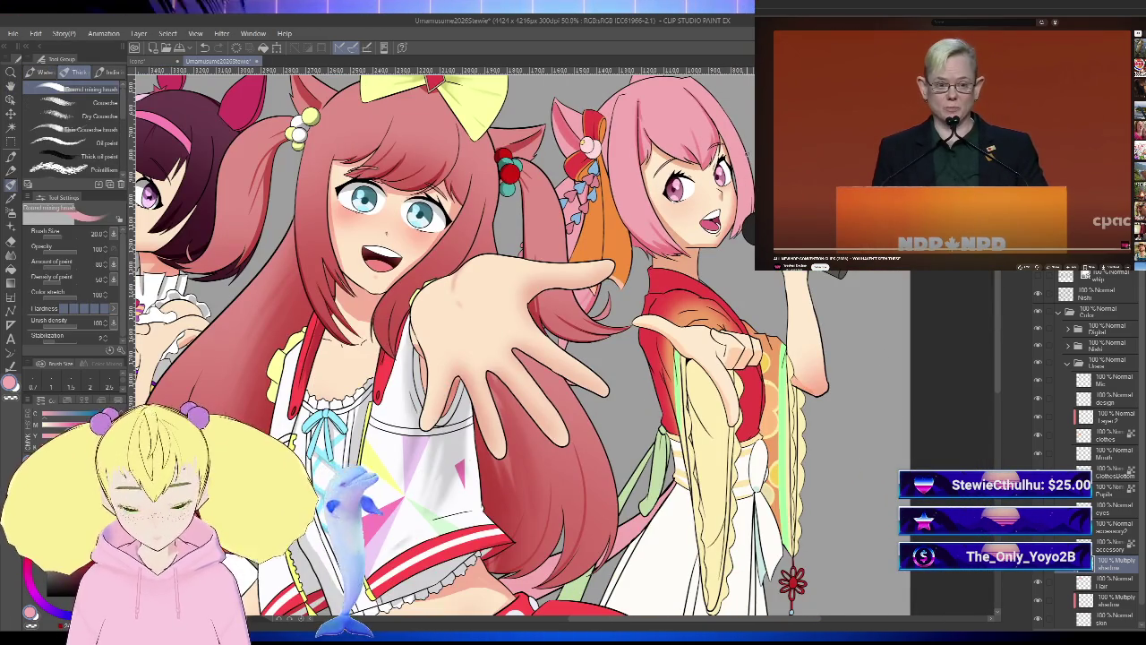
scroll(502, 358, down, 1)
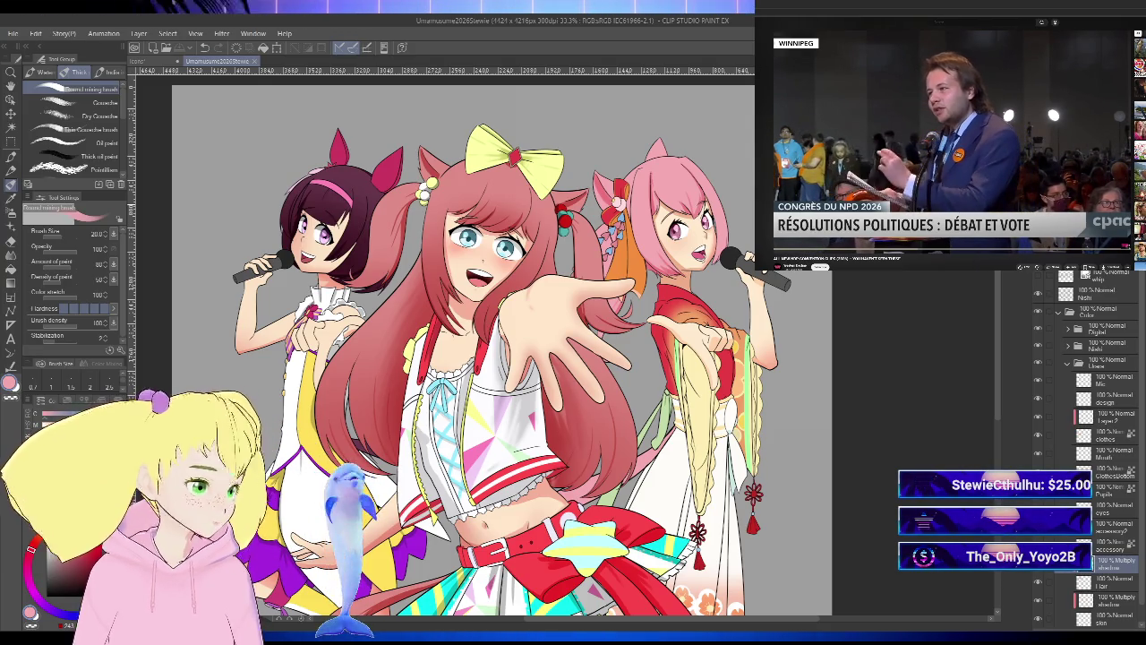
scroll(627, 268, up, 2)
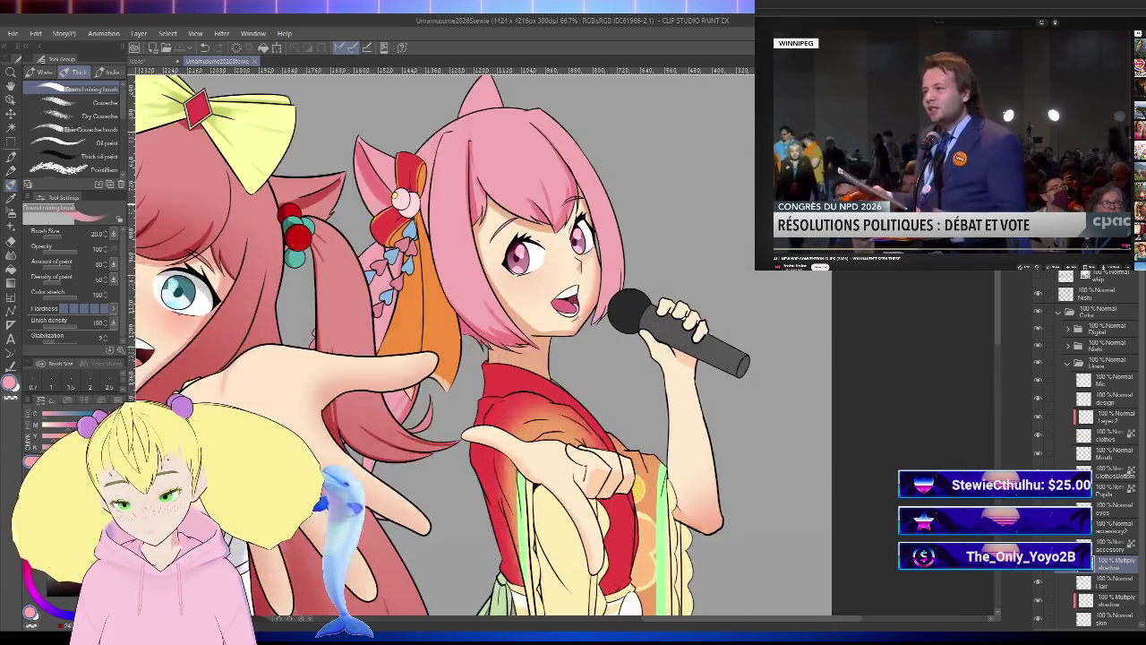
- Add a new raster layer above 'eyes', rotate and pan around the face, then reset the view upright
scroll(627, 268, up, 1)
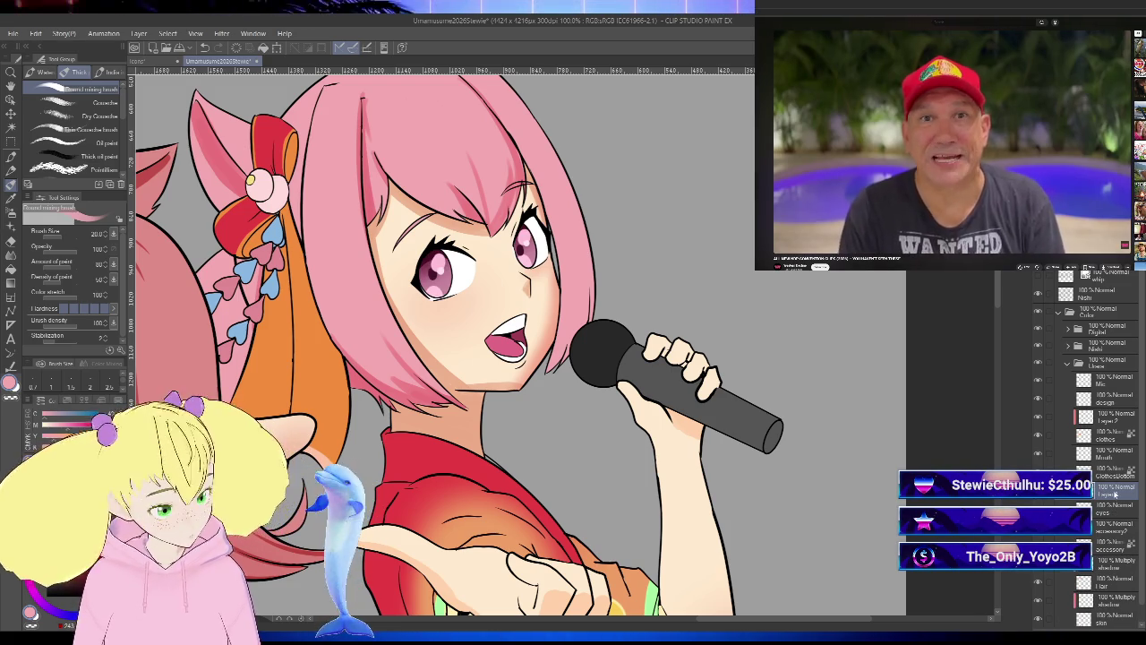
key(ctrl+shift+n)
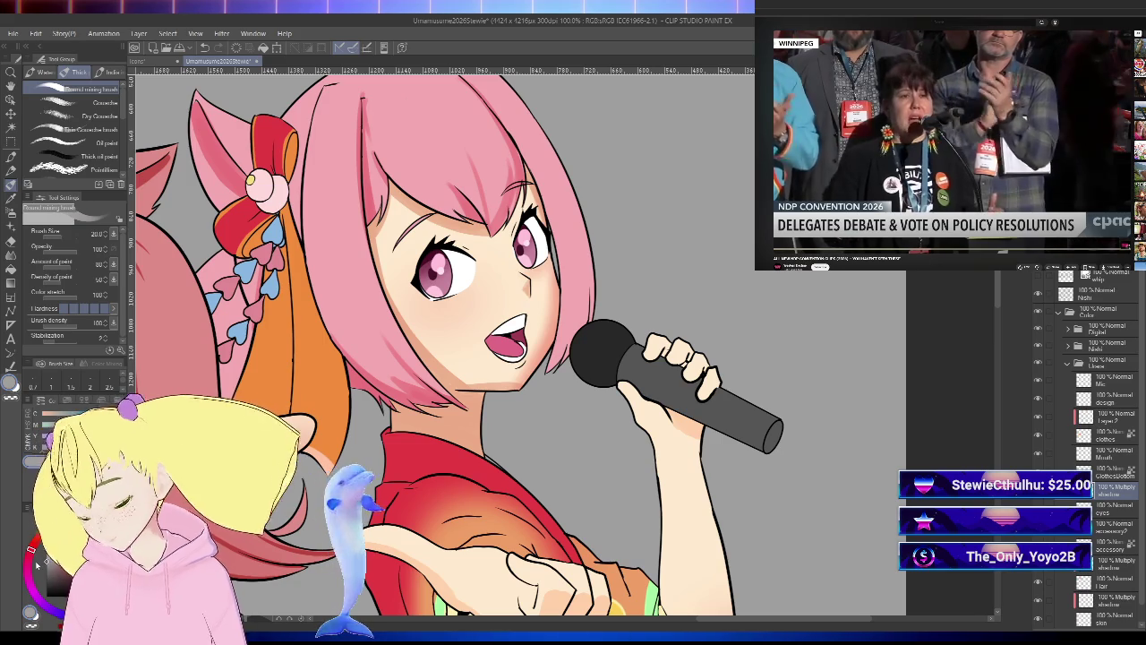
key(r)
drag(362, 100, 704, 199)
scroll(536, 271, up, 3)
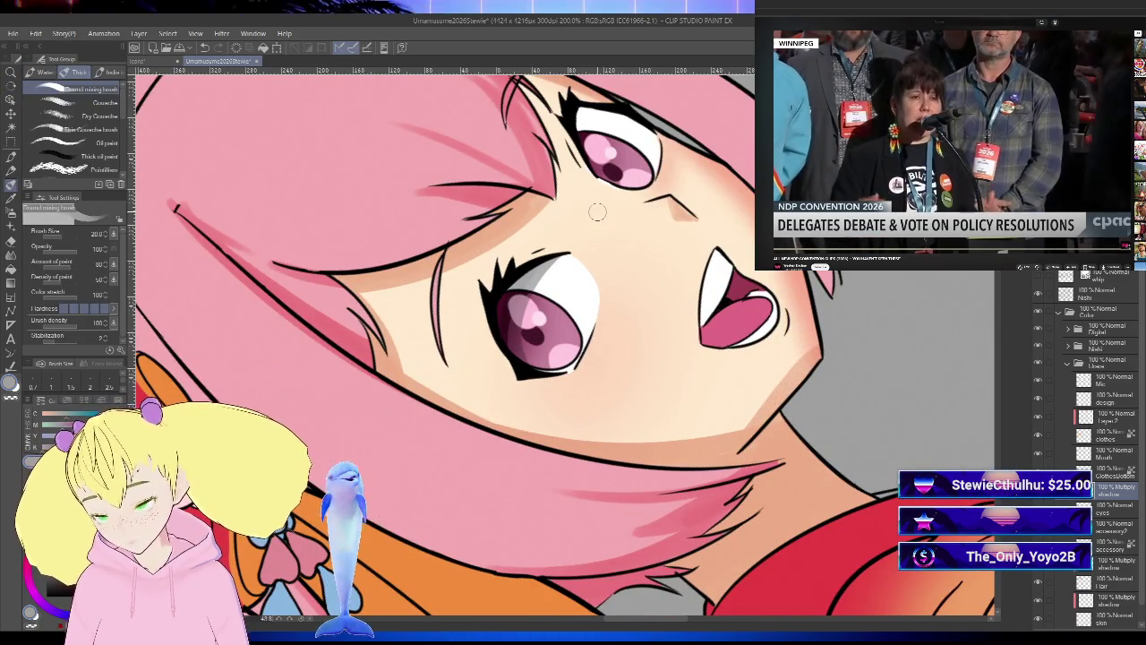
drag(537, 275, 622, 313)
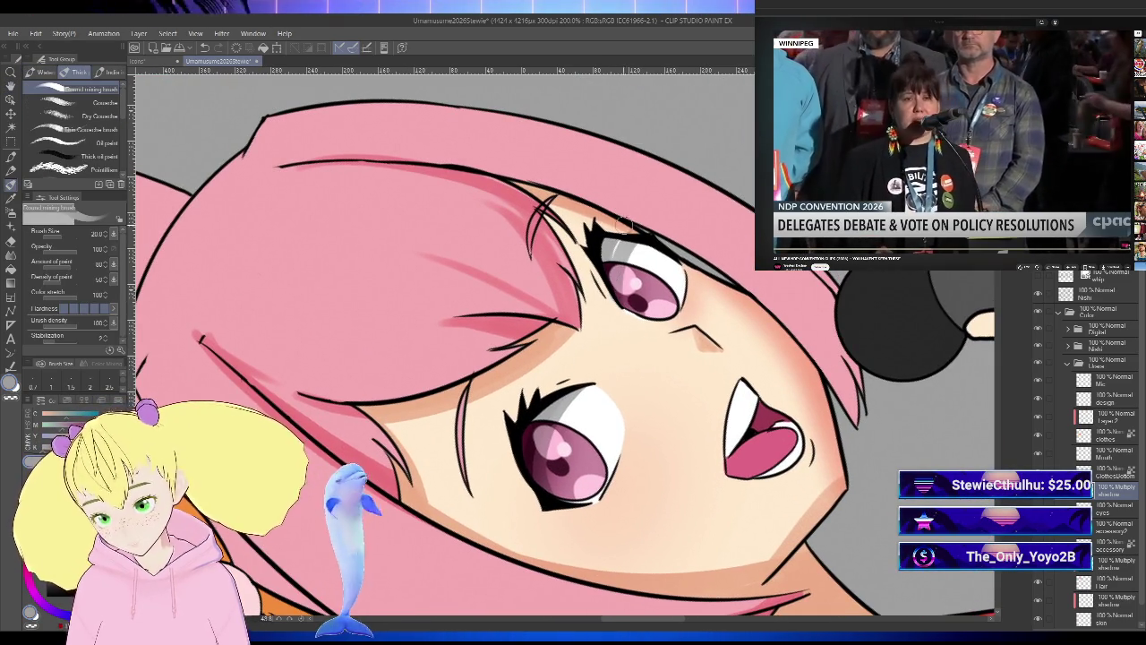
key(ctrl+0)
key(ctrl+minus)
key(ctrl+minus)
key(ctrl+minus)
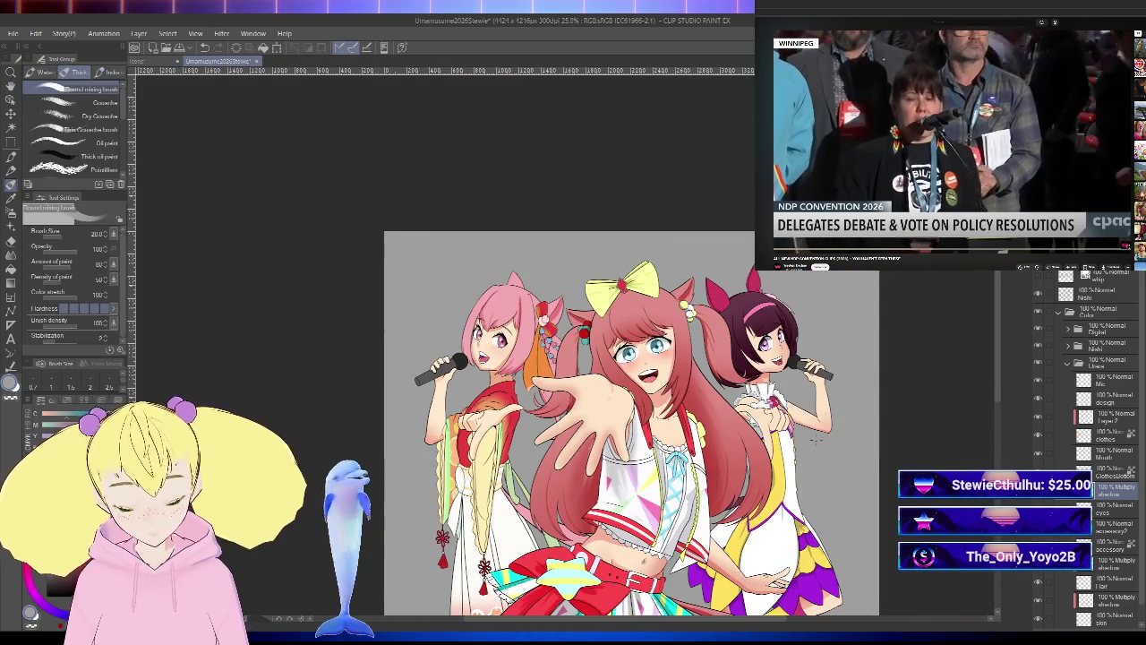
key(h)
drag(806, 475, 901, 387)
key(b)
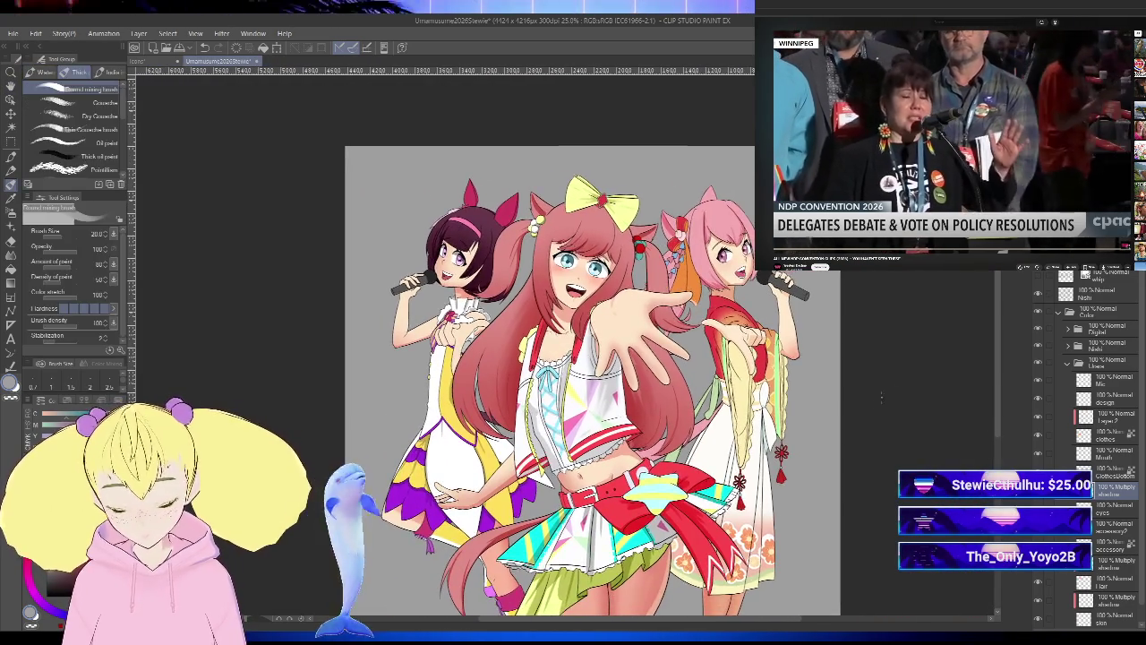
key(ctrl+shift+h)
key(ctrl+plus)
drag(538, 359, 522, 444)
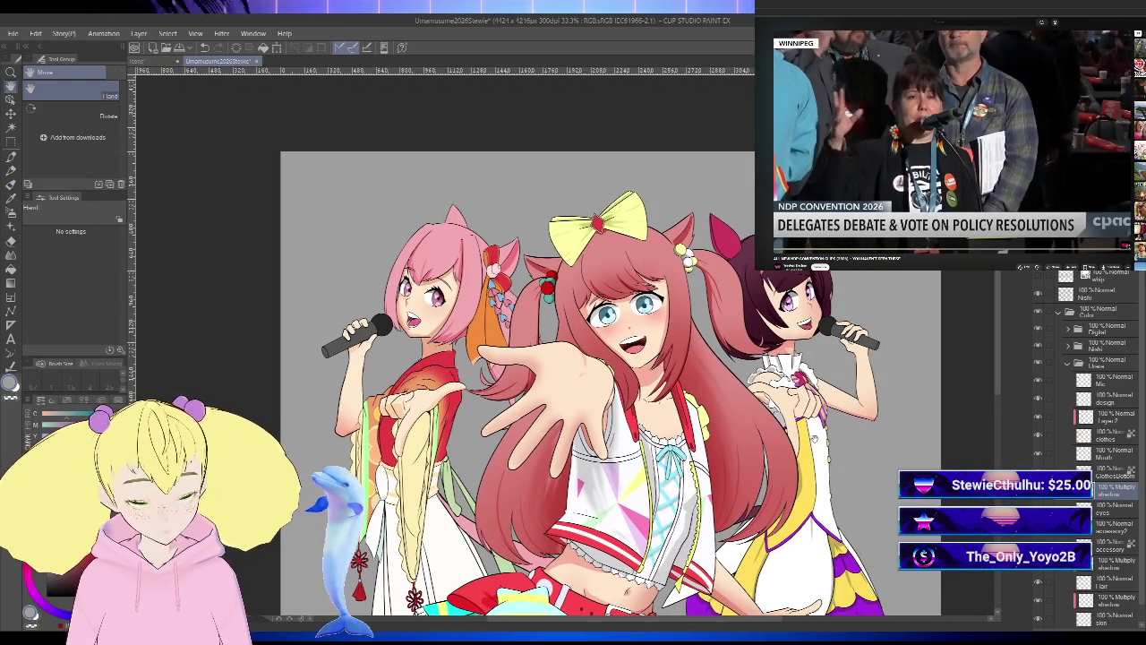
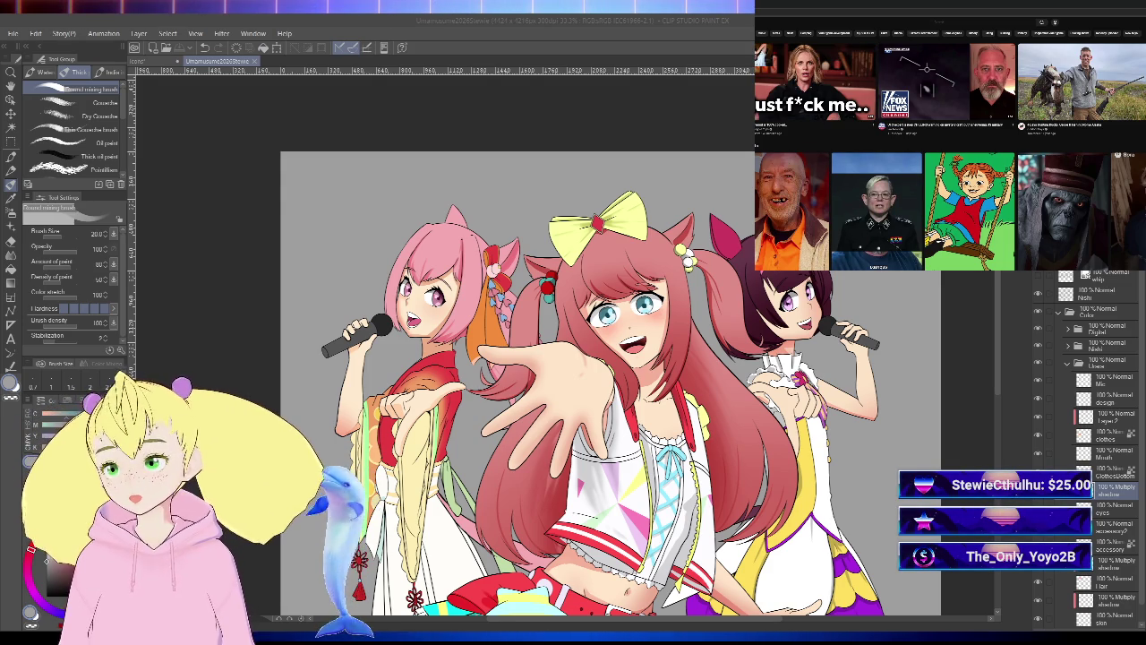
- Browse the YouTube home feed, open a Shorts video, and advance to the next Short
scroll(949, 143, down, 1)
scroll(950, 143, down, 1)
scroll(950, 143, down, 1)
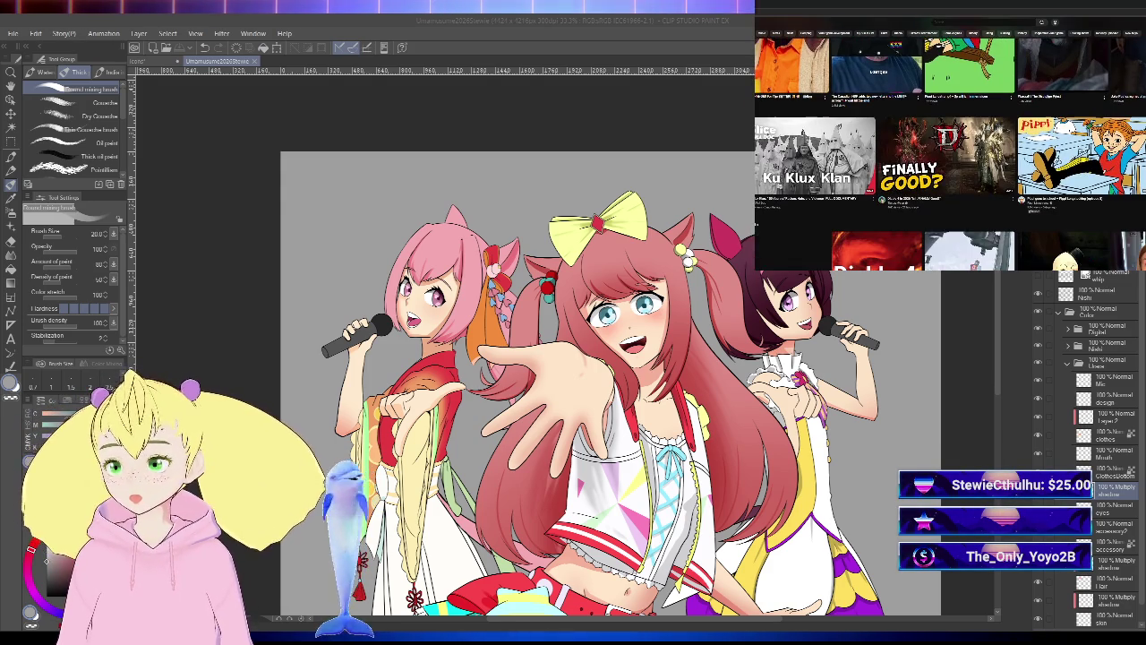
scroll(949, 144, down, 2)
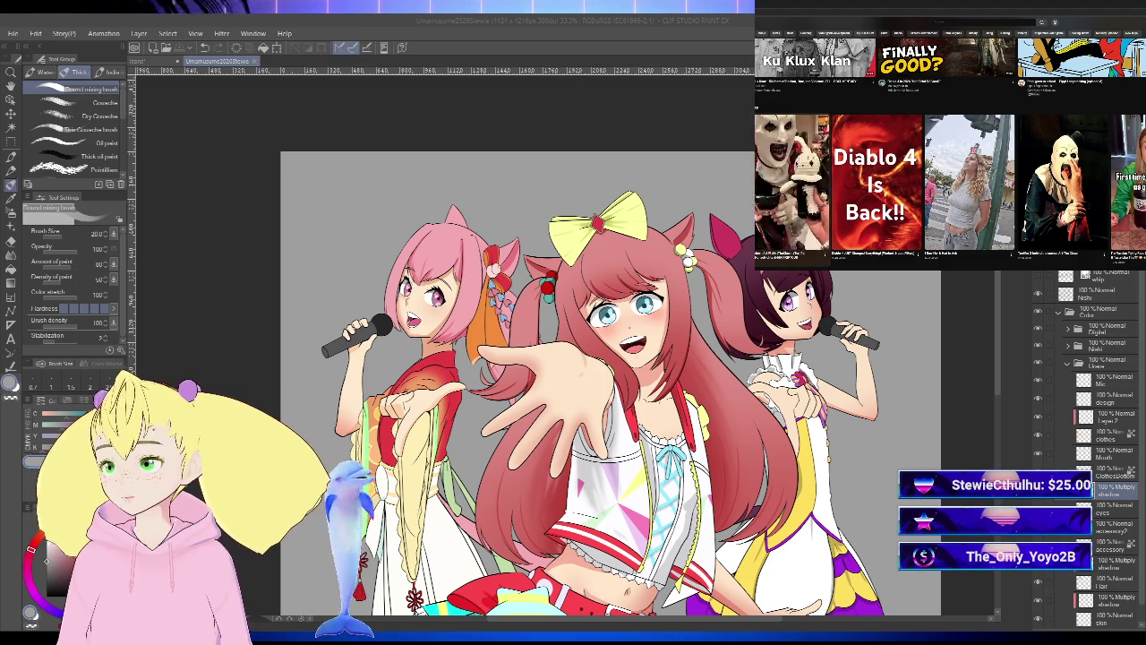
click(792, 180)
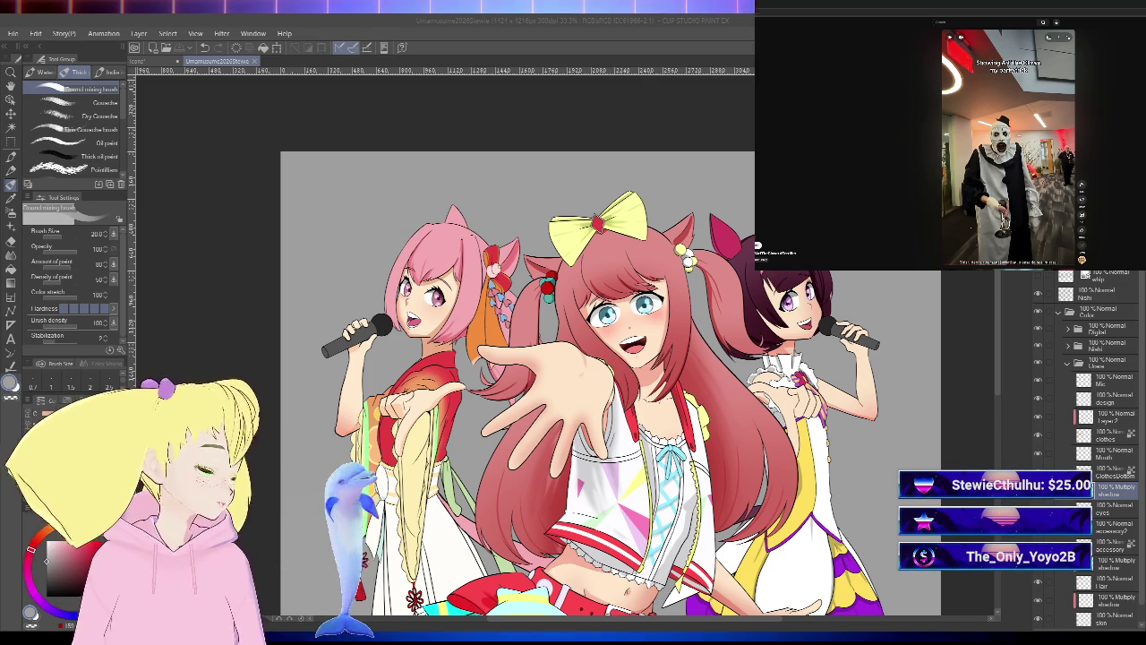
scroll(855, 132, down, 1)
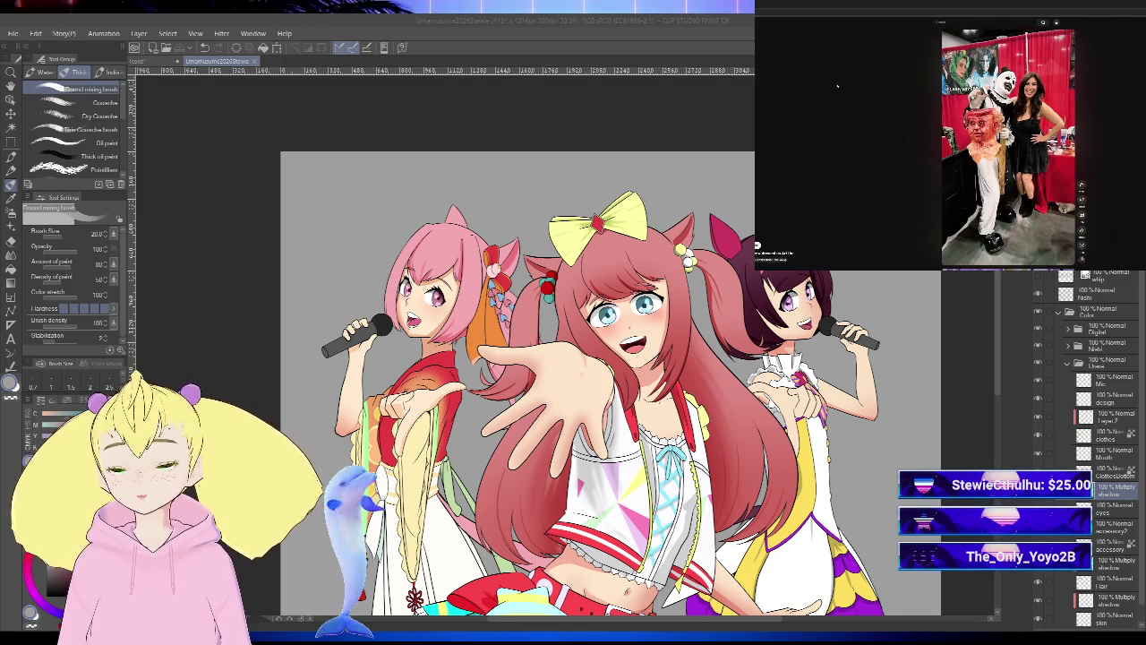
- Leave the Short and scroll back down through the YouTube home feed
key(alt+Left)
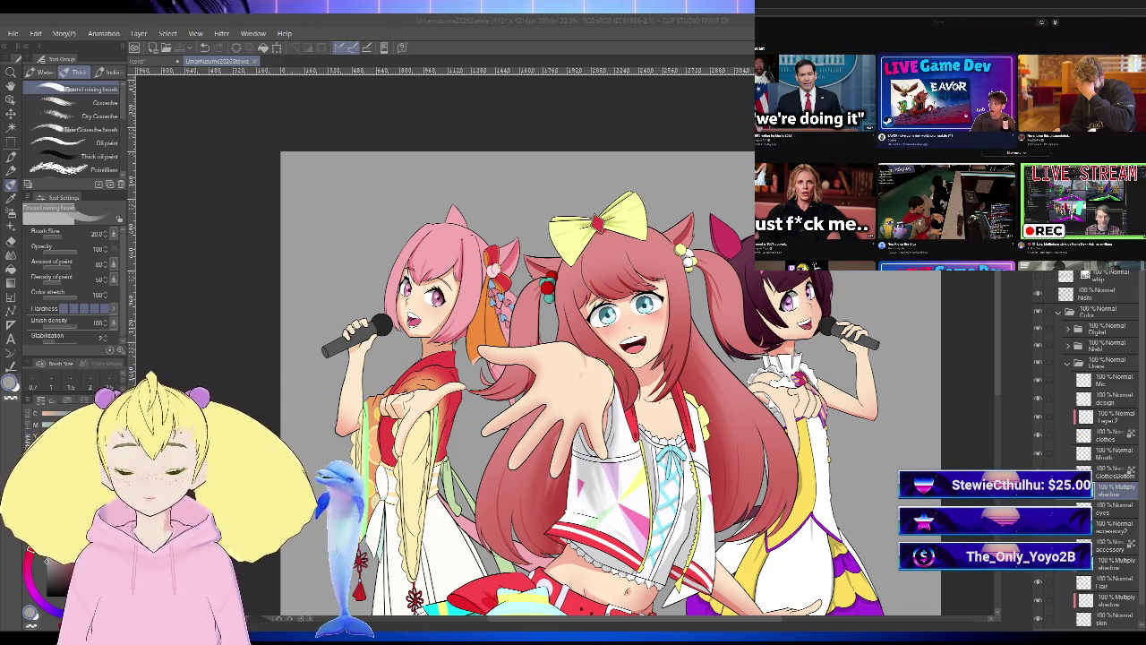
scroll(982, 267, down, 2)
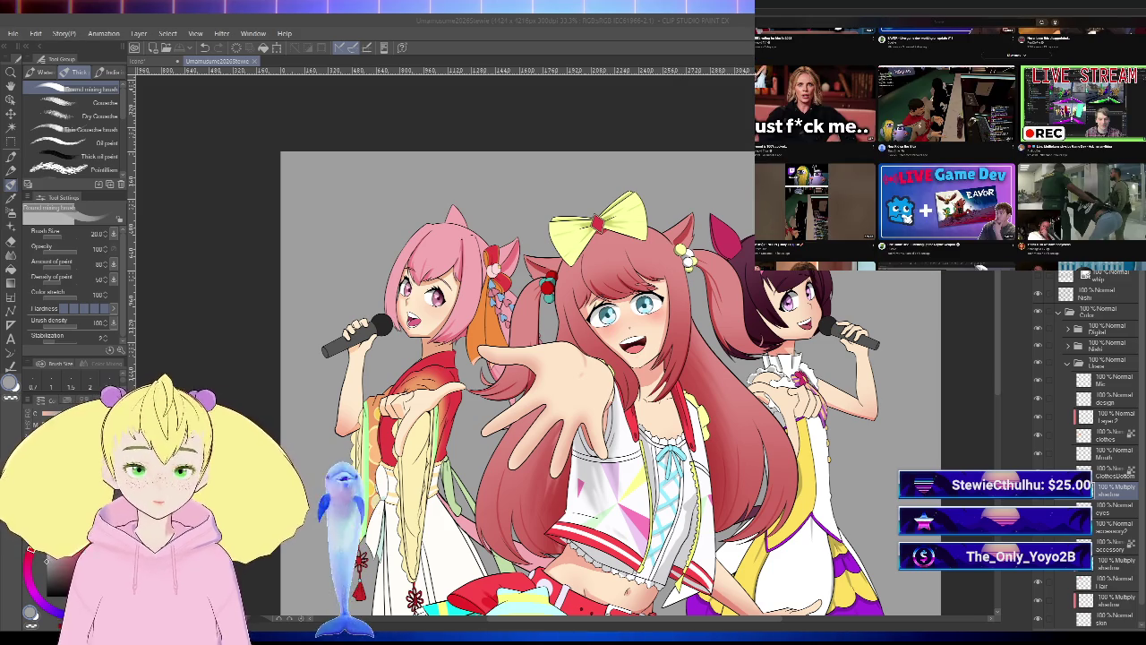
scroll(982, 266, down, 2)
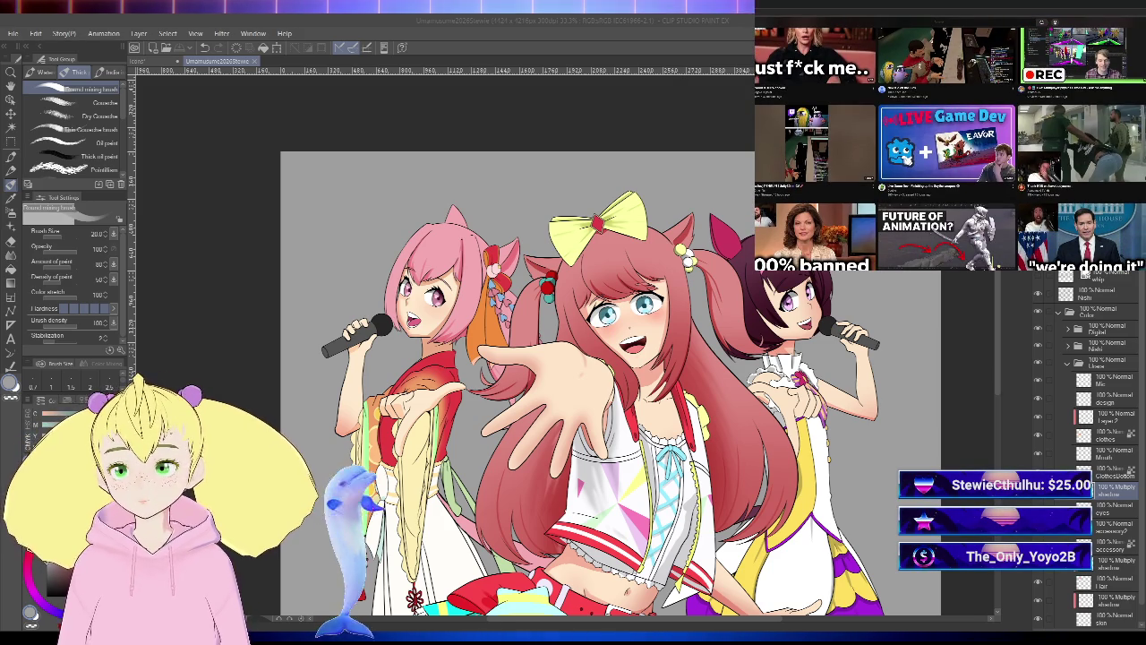
scroll(950, 143, down, 2)
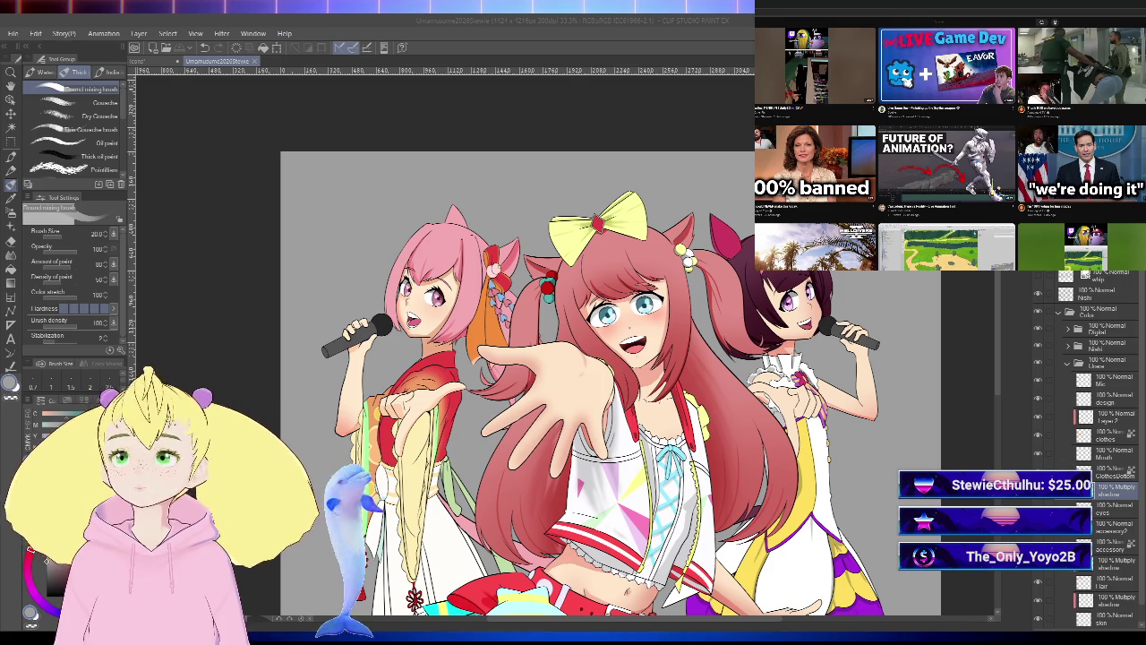
scroll(950, 143, down, 2)
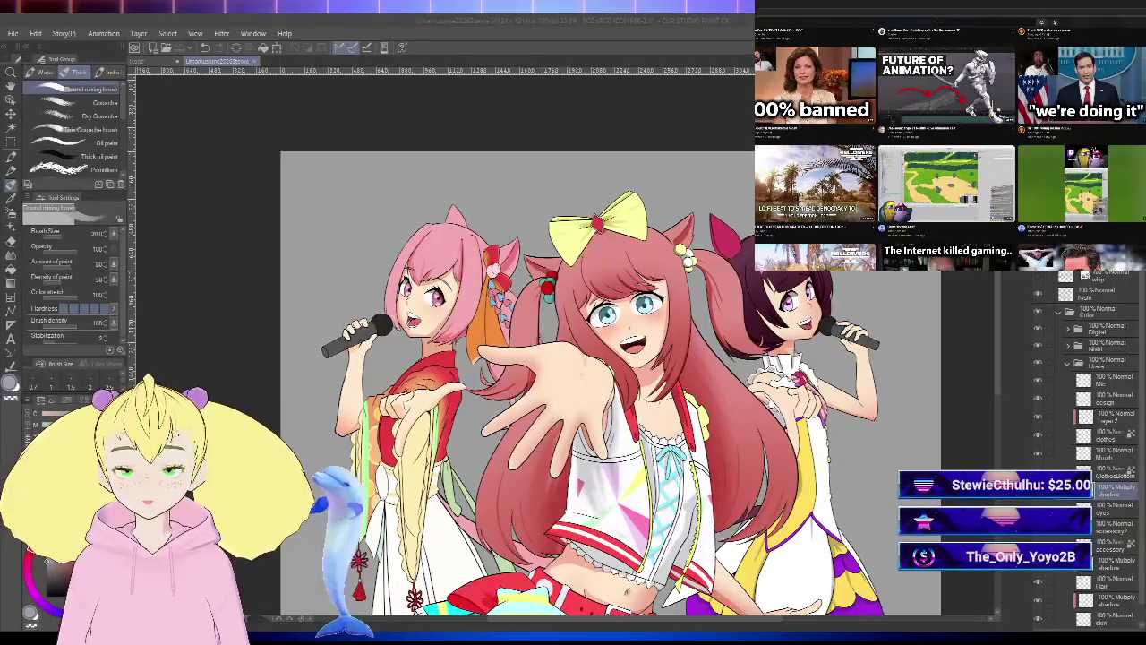
scroll(951, 144, down, 1)
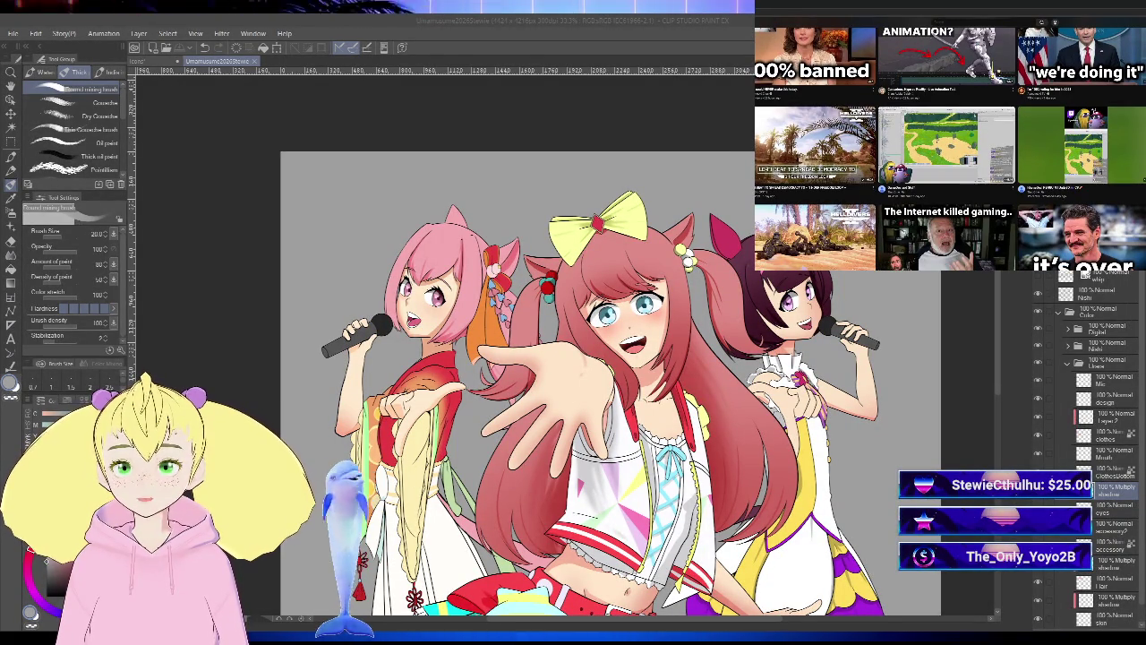
scroll(950, 143, down, 2)
scroll(951, 143, down, 1)
scroll(950, 143, down, 2)
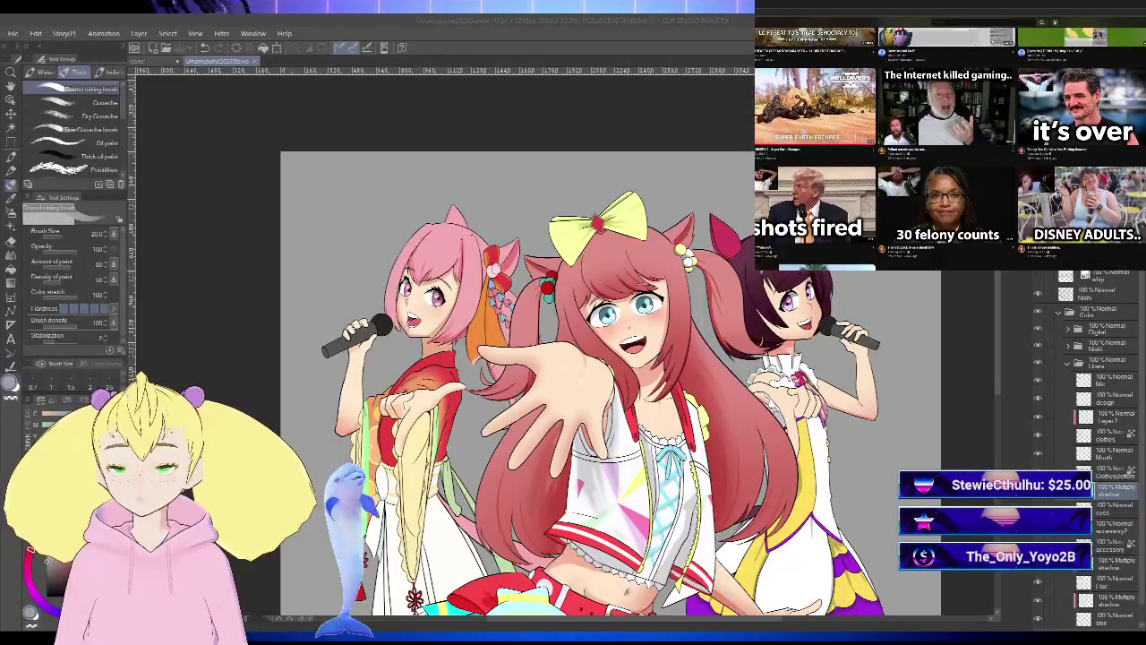
scroll(950, 143, down, 1)
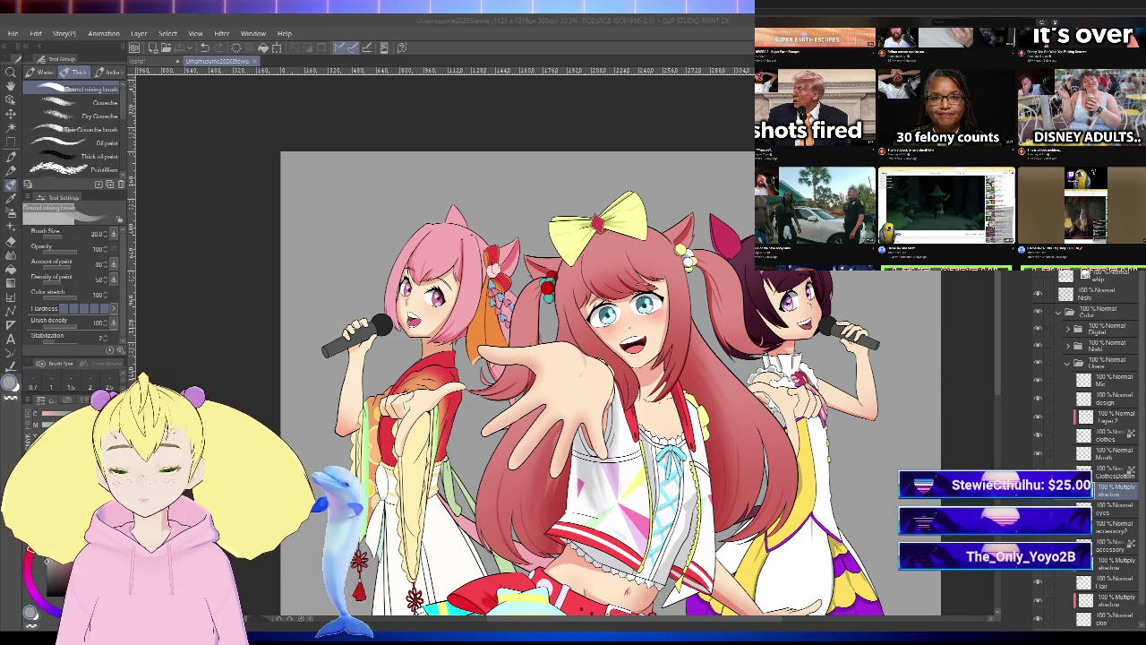
scroll(950, 143, down, 1)
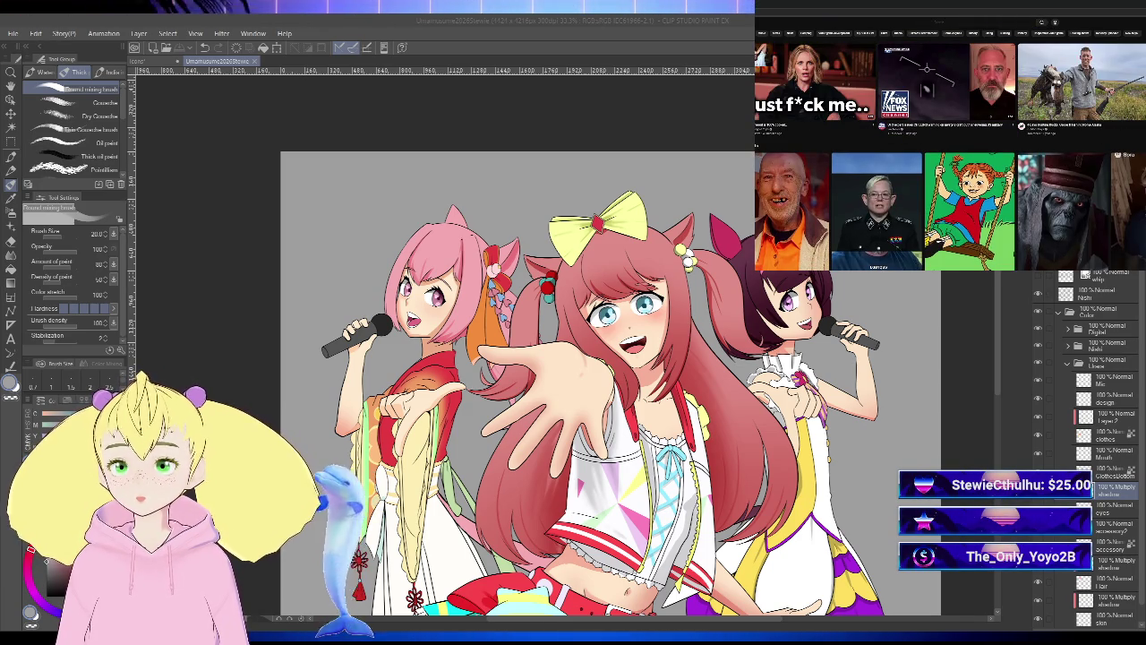
- Continue browsing the feed and start playing a Disney video
scroll(949, 143, down, 1)
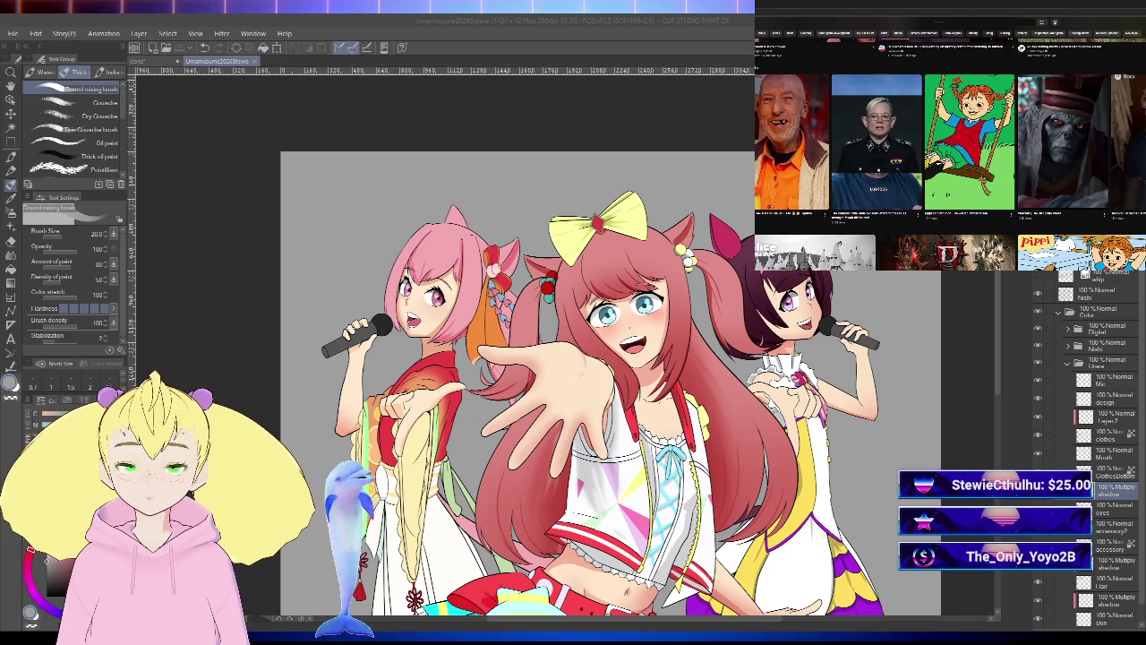
scroll(949, 143, down, 1)
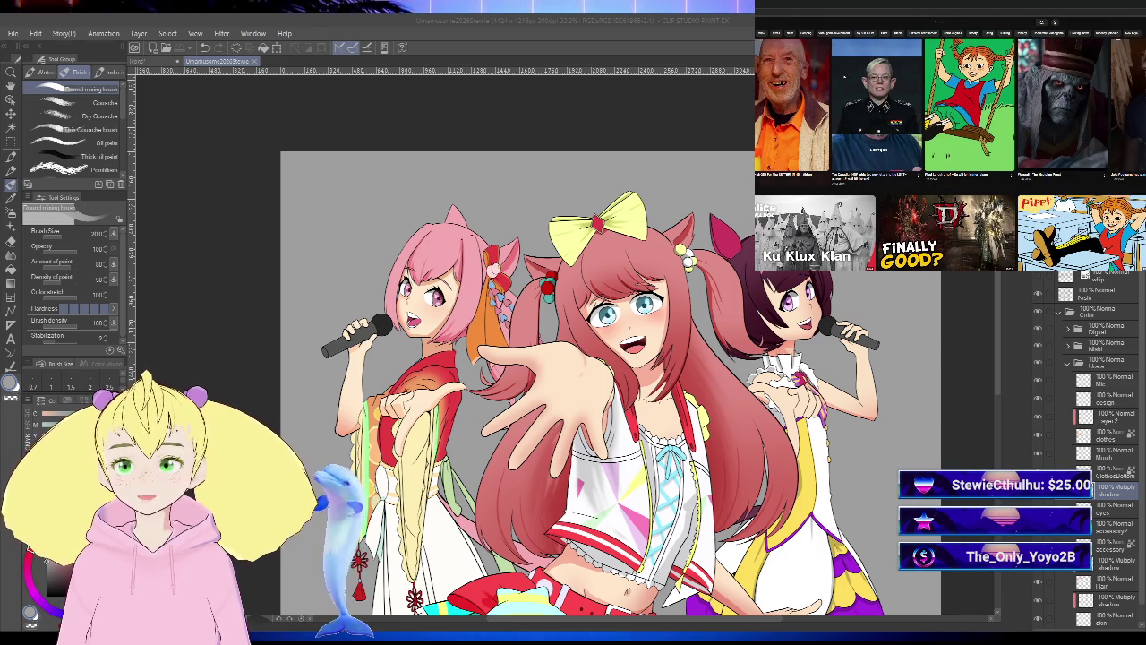
scroll(949, 144, down, 1)
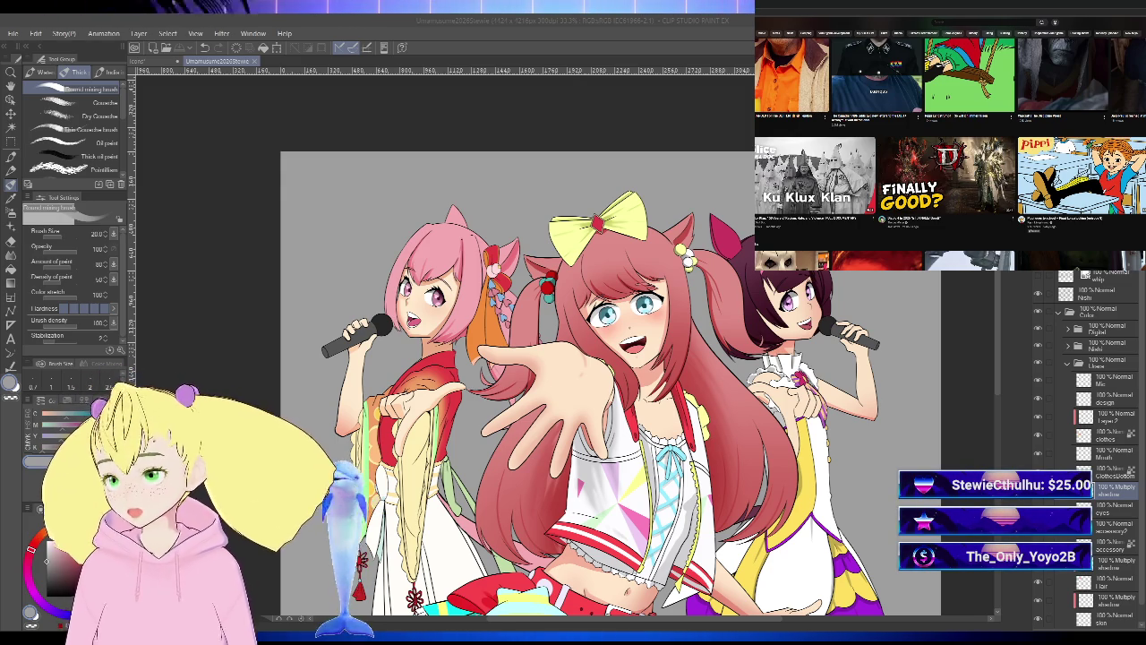
scroll(949, 144, down, 1)
scroll(949, 170, down, 2)
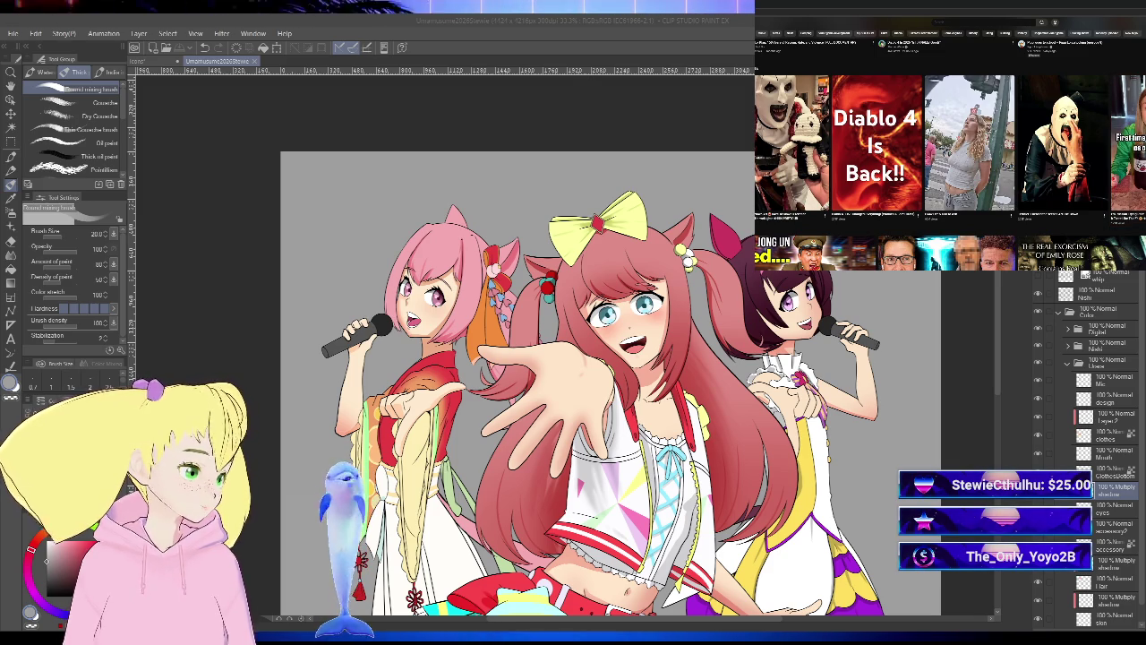
scroll(949, 143, down, 1)
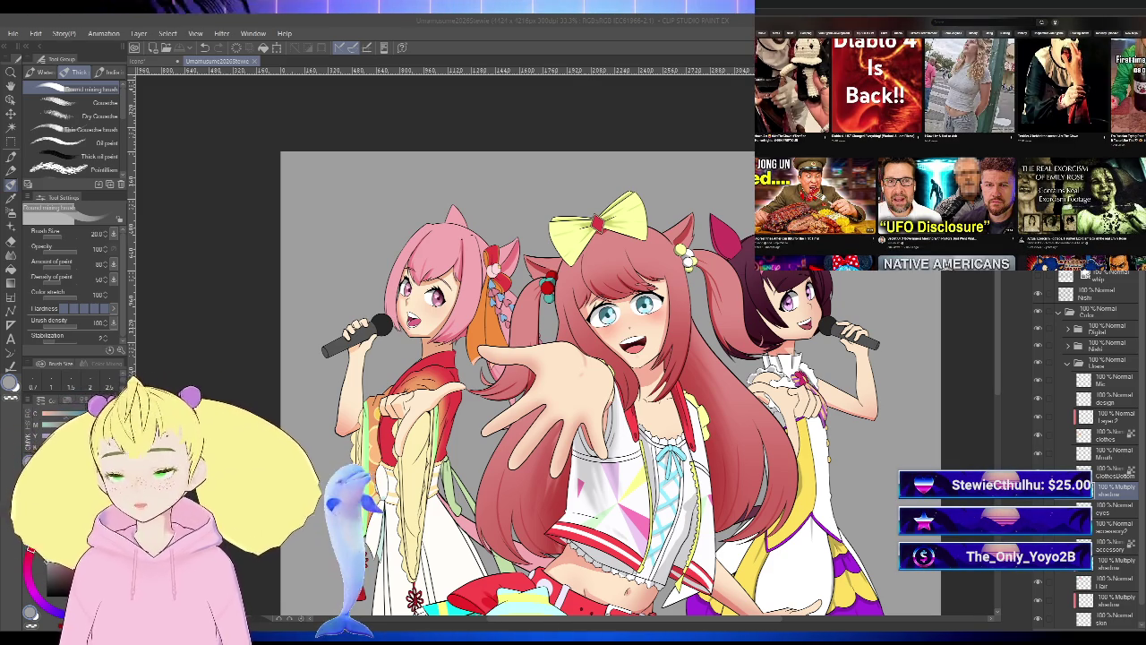
scroll(949, 143, down, 1)
mouse_move(1082, 233)
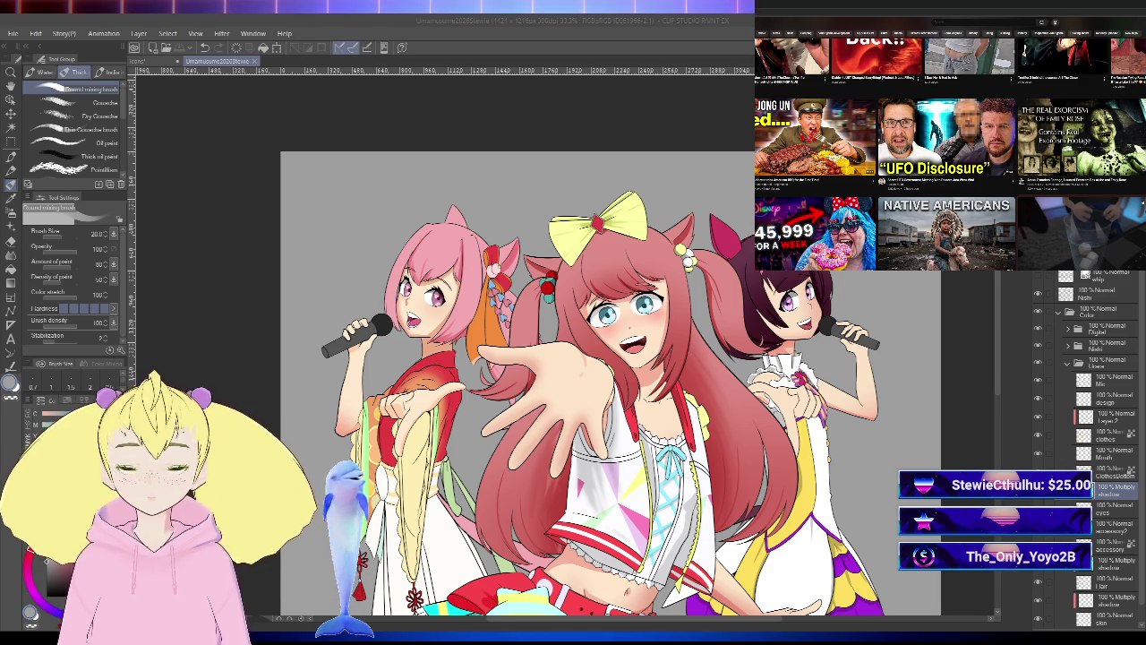
scroll(949, 144, down, 1)
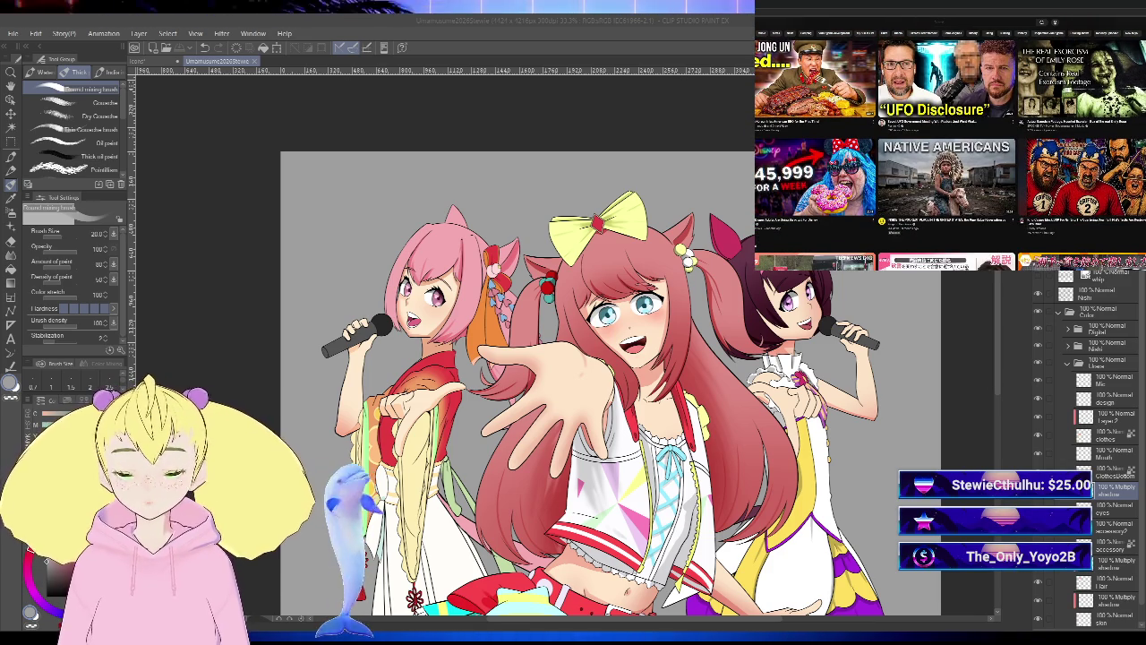
scroll(949, 144, down, 1)
scroll(949, 143, down, 1)
scroll(949, 143, down, 1)
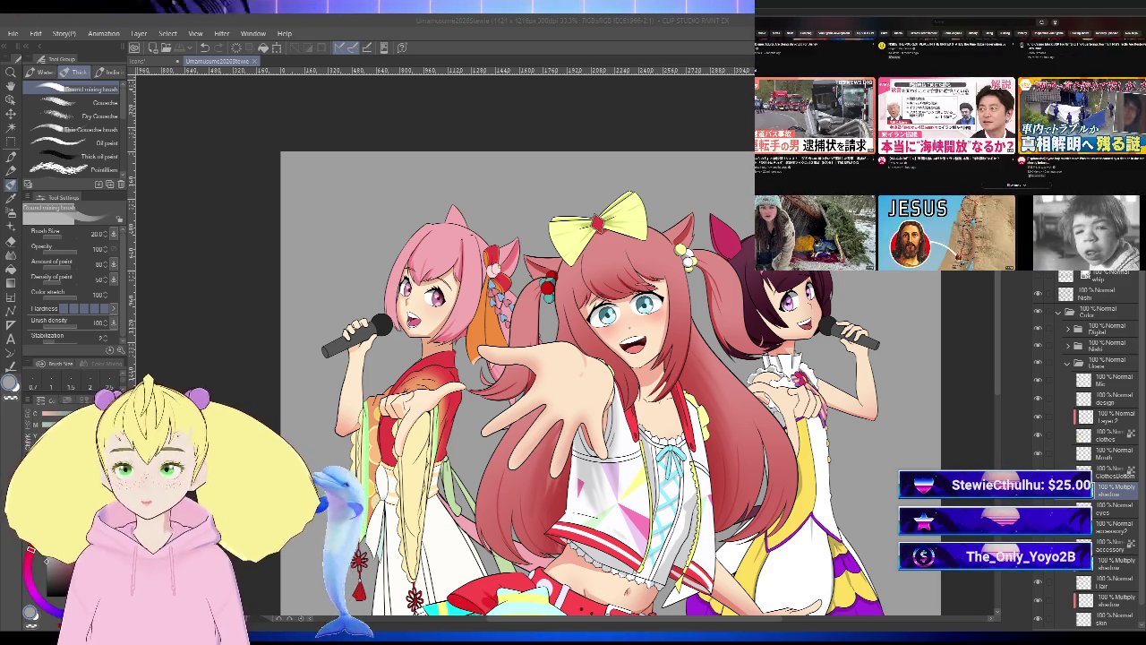
scroll(950, 144, up, 2)
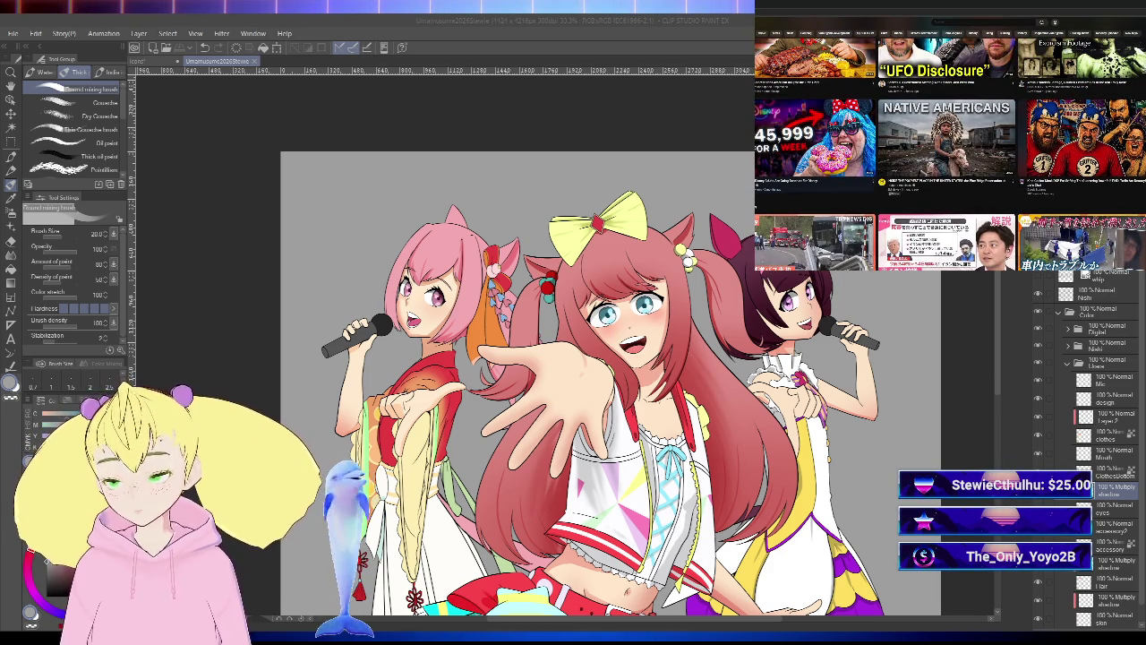
click(815, 143)
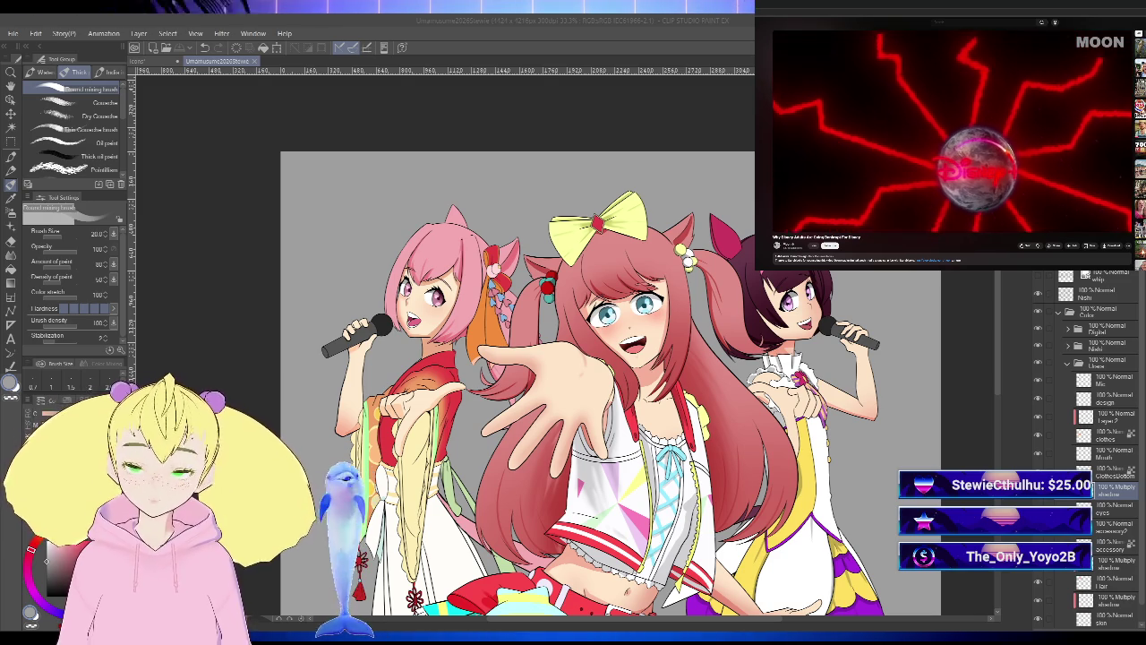
click(953, 132)
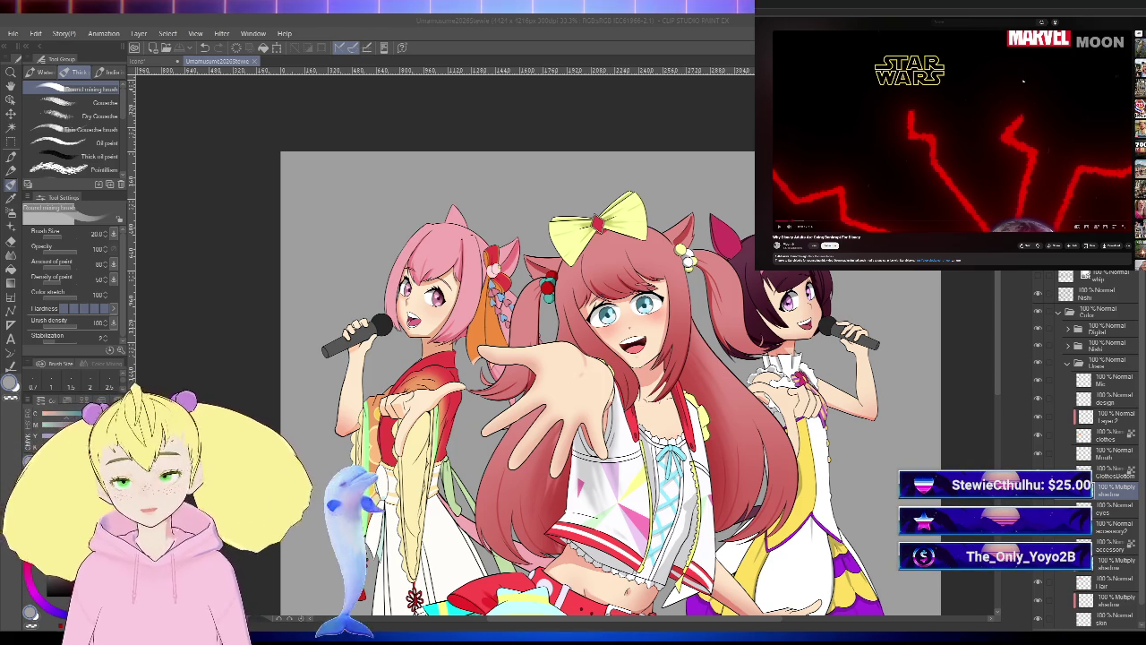
click(943, 154)
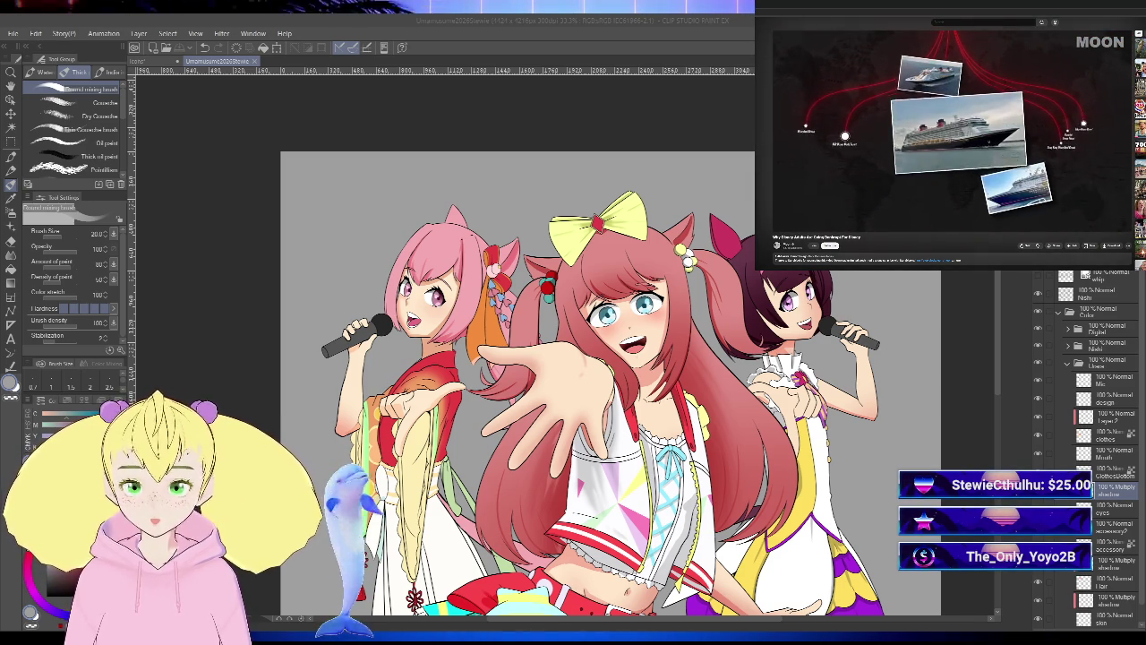
- Pan the canvas so the illustration sits higher in the window
key(h)
drag(949, 414, 938, 374)
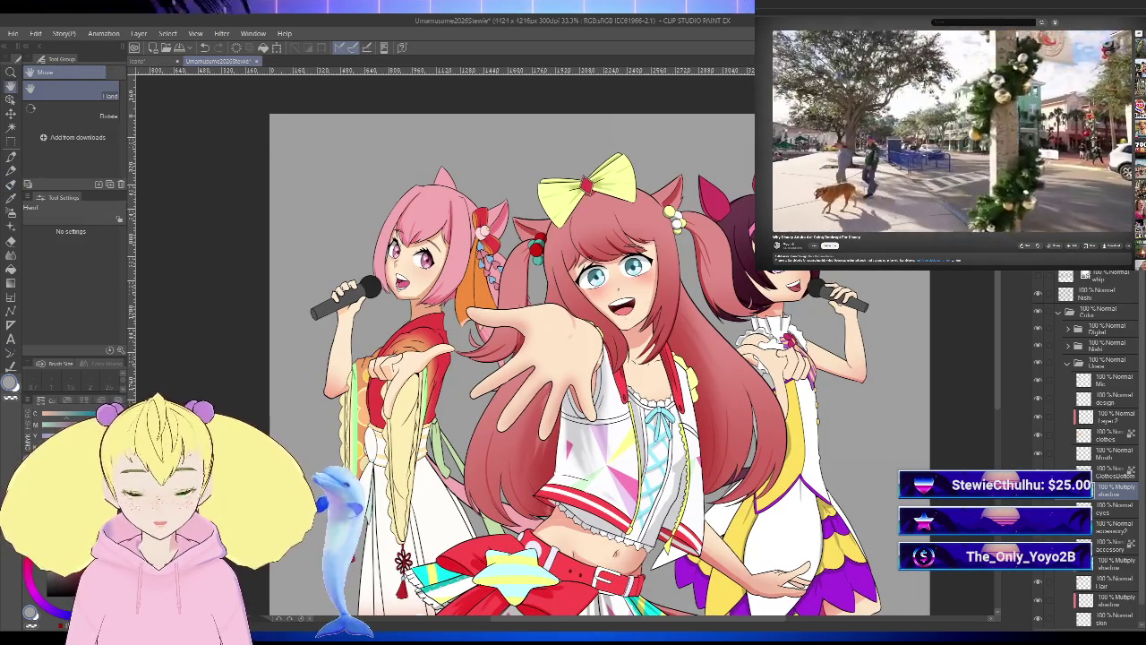
key(b)
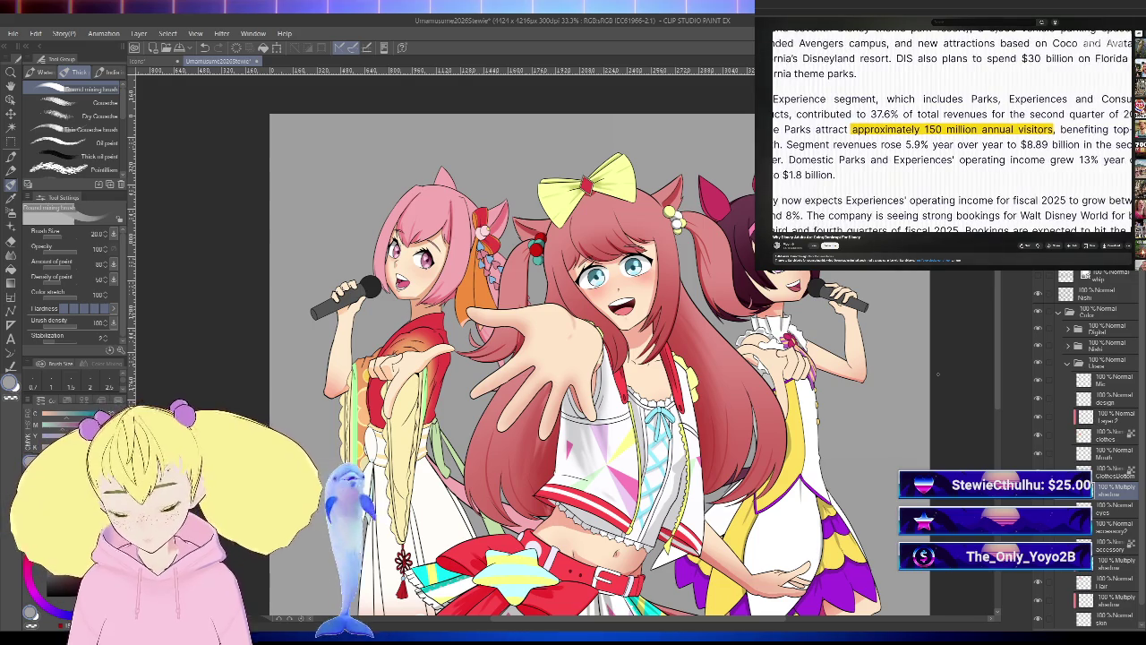
key(h)
drag(573, 358, 583, 318)
drag(573, 358, 602, 269)
key(b)
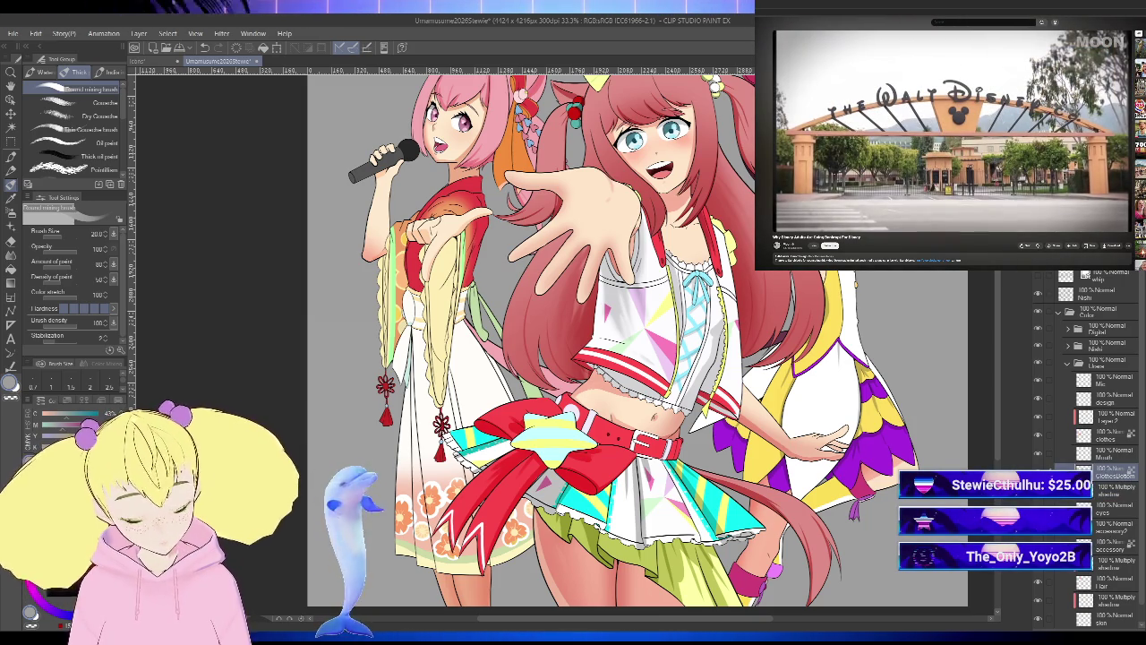
- Select Layer 2 and airbrush orange-red shading onto the kimono sleeve
click(1113, 435)
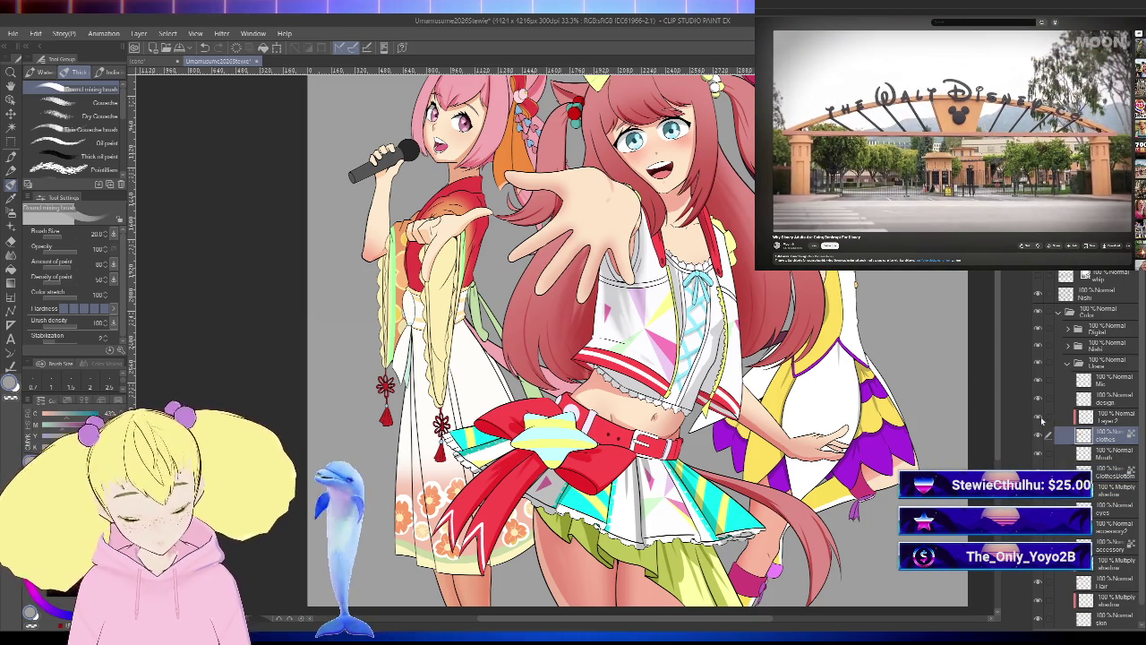
click(1109, 418)
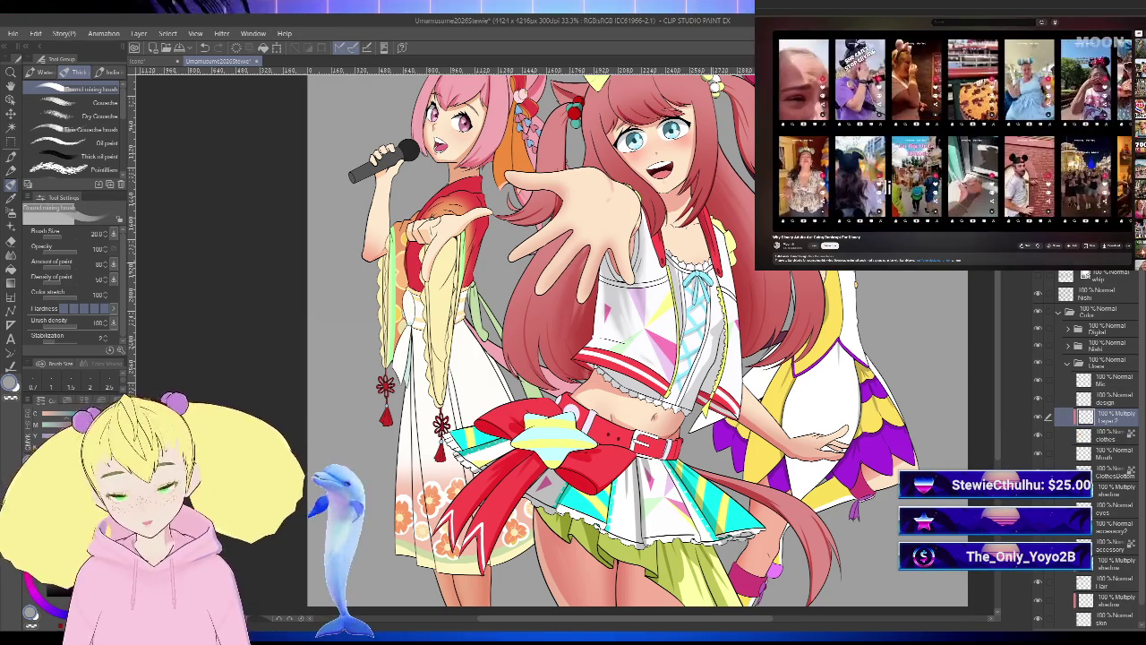
scroll(471, 188, up, 3)
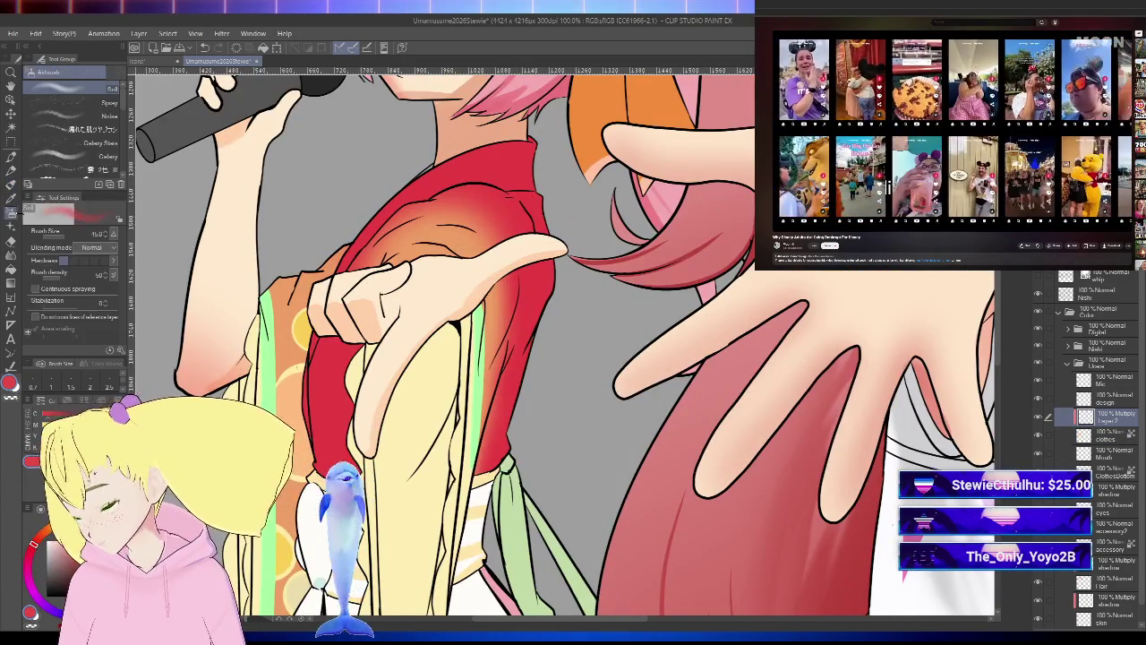
click(11, 212)
drag(537, 358, 578, 368)
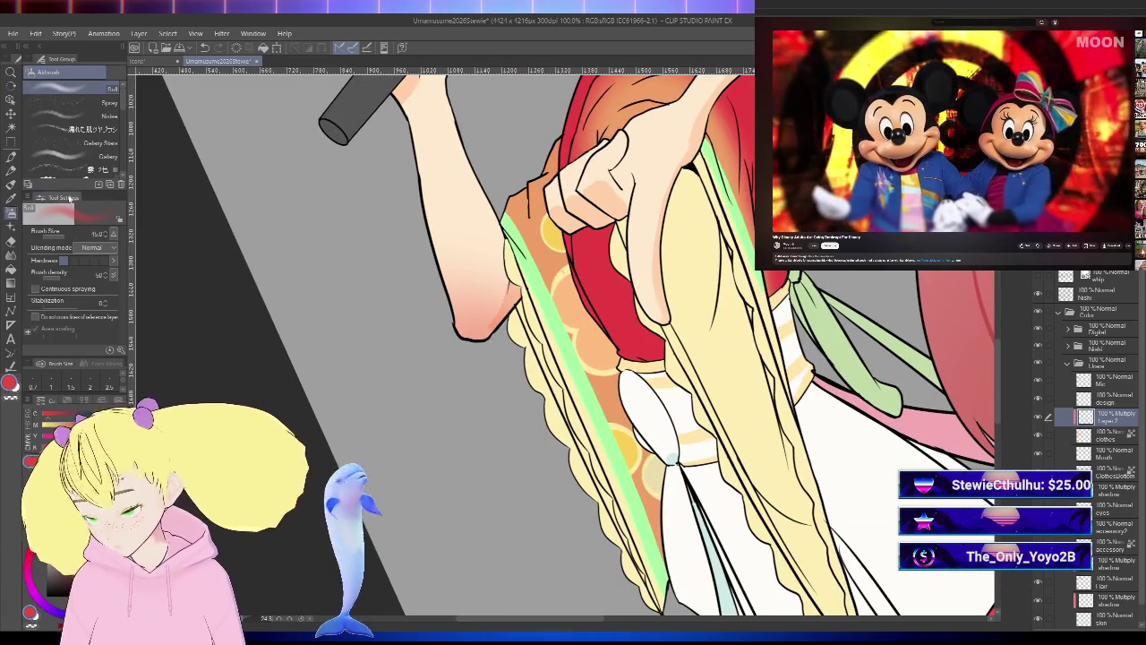
- Paint a darker orange stroke along the hair strand with the Thick paint brush at size 10
key(b)
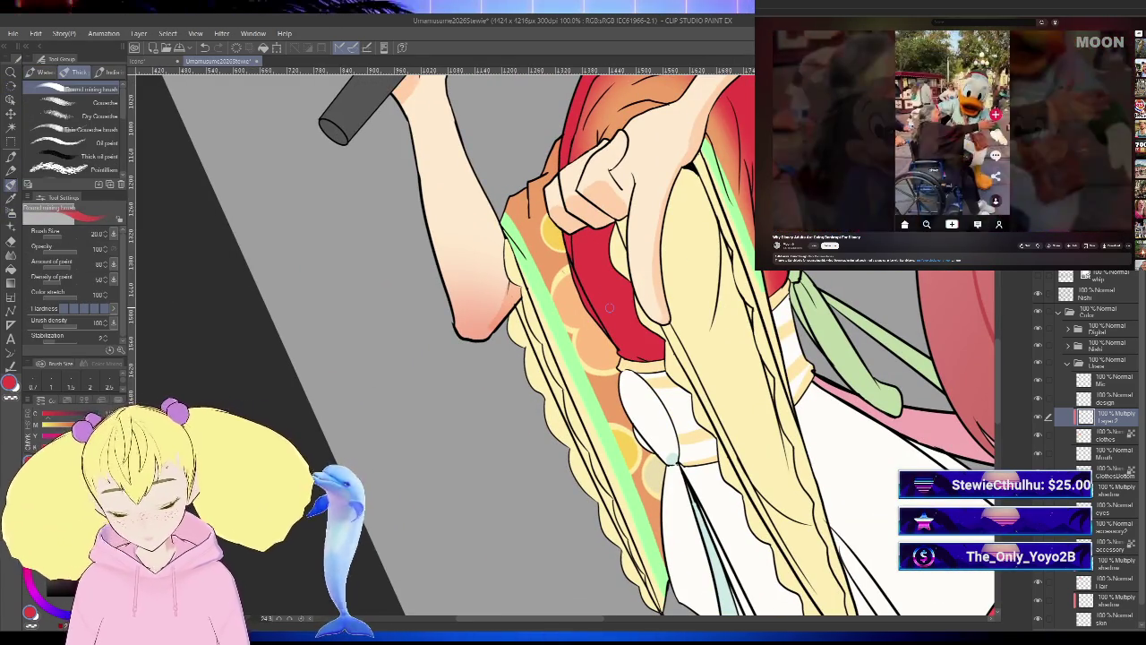
key(bracketleft)
key(bracketleft)
key(bracketleft)
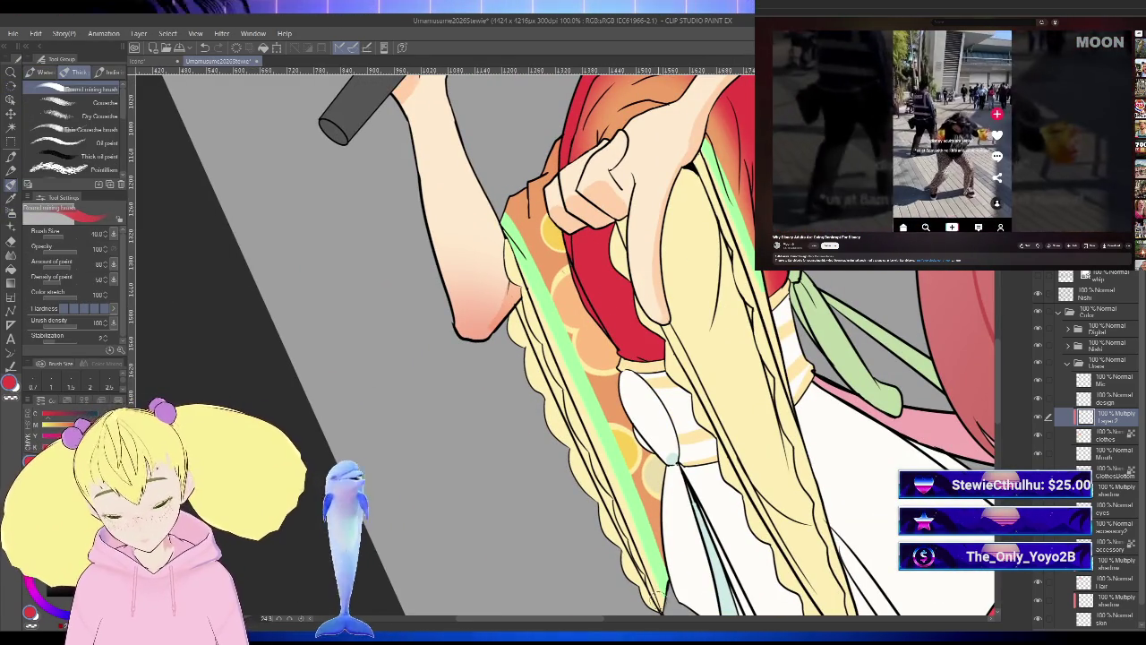
scroll(672, 458, down, 3)
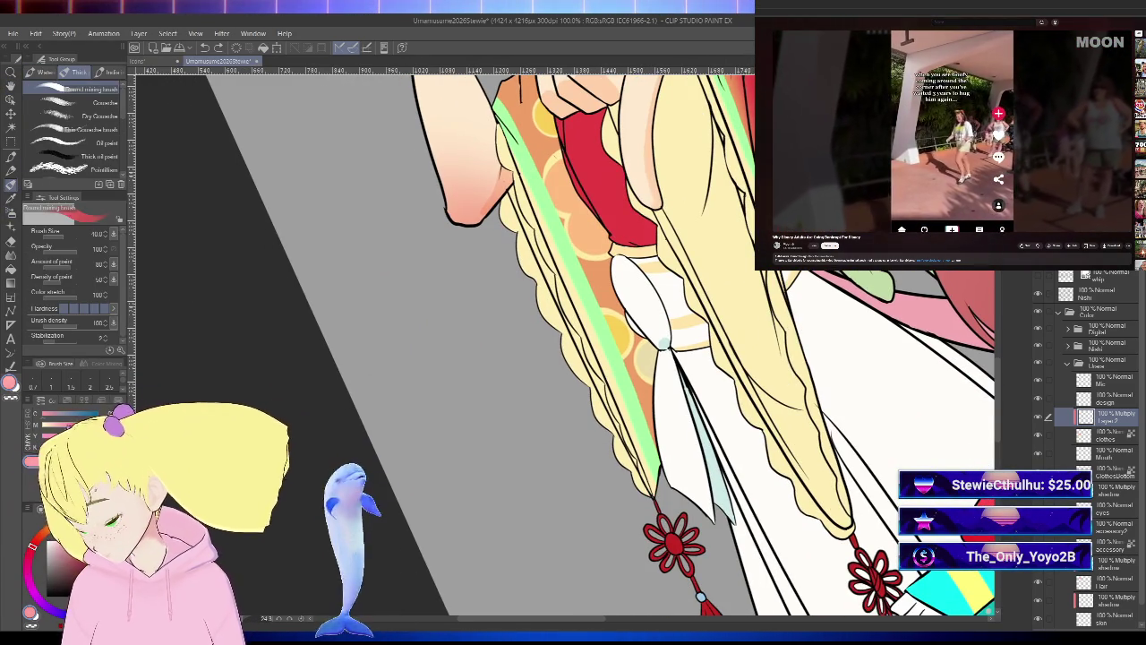
mouse_move(652, 491)
mouse_down()
mouse_move(663, 342)
mouse_move(584, 195)
mouse_up()
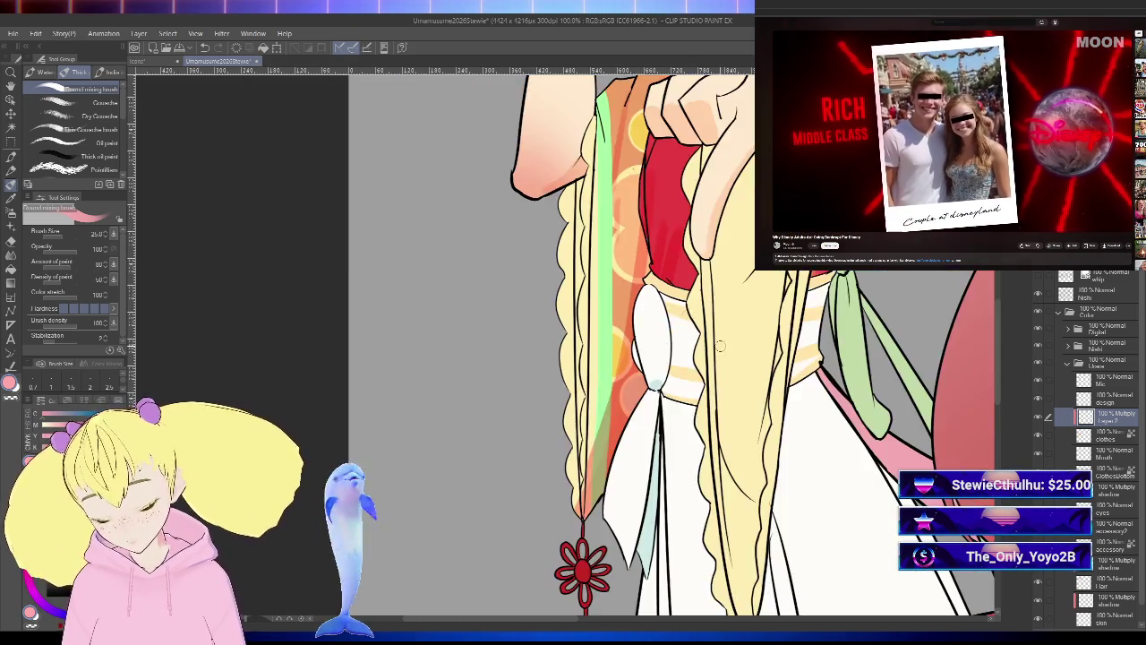
drag(600, 312, 516, 365)
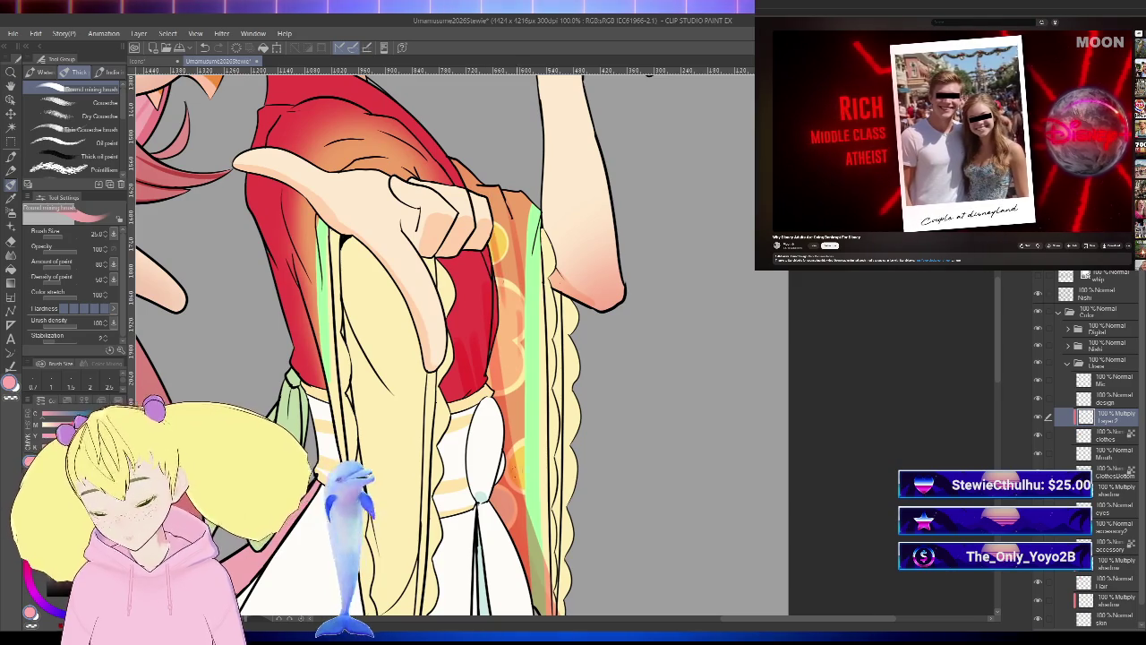
scroll(513, 439, down, 2)
mouse_move(696, 450)
mouse_down()
mouse_move(762, 459)
mouse_move(758, 510)
mouse_up()
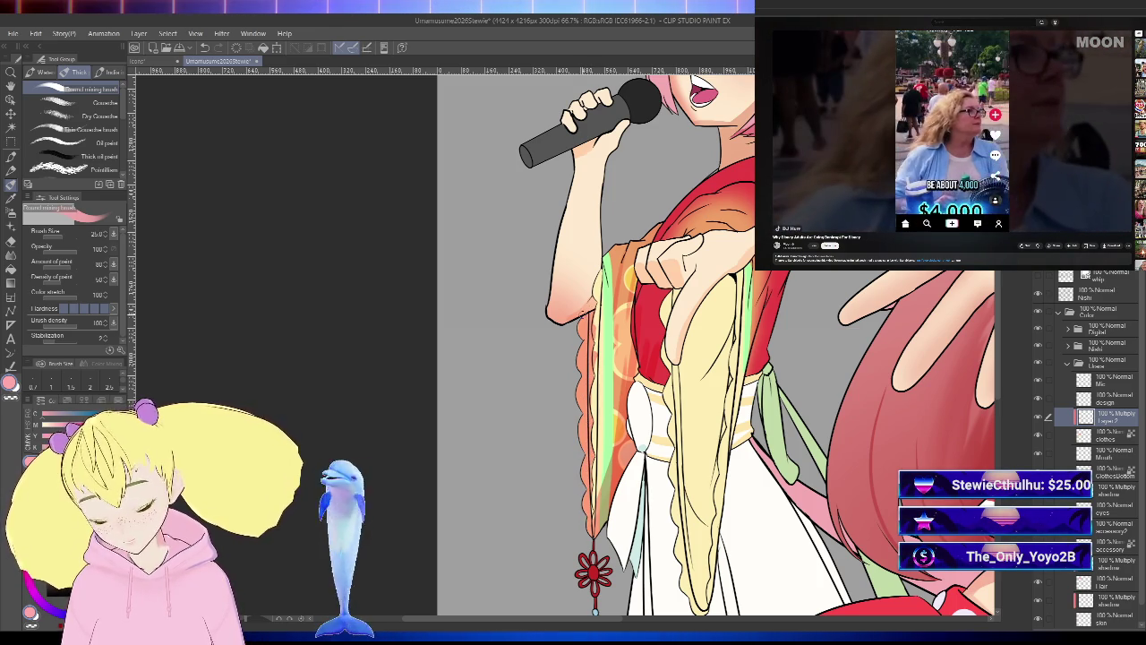
click(11, 240)
- With the Round mixing brush, paint orange shading down the yellow strand and sleeve panel
scroll(612, 395, up, 2)
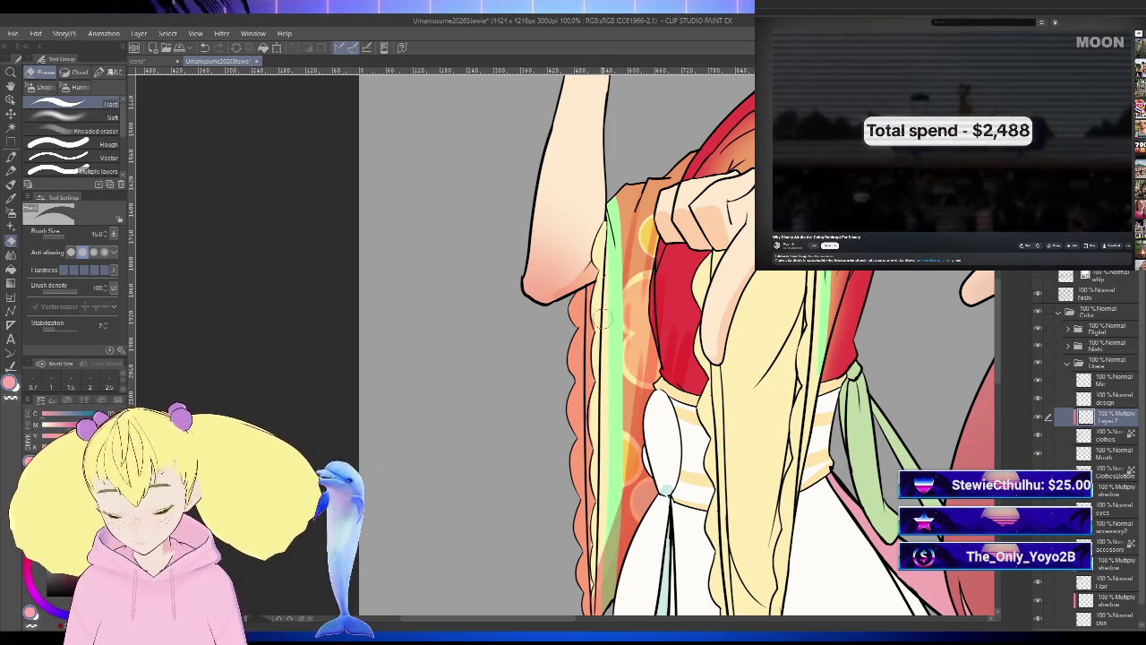
scroll(606, 309, down, 2)
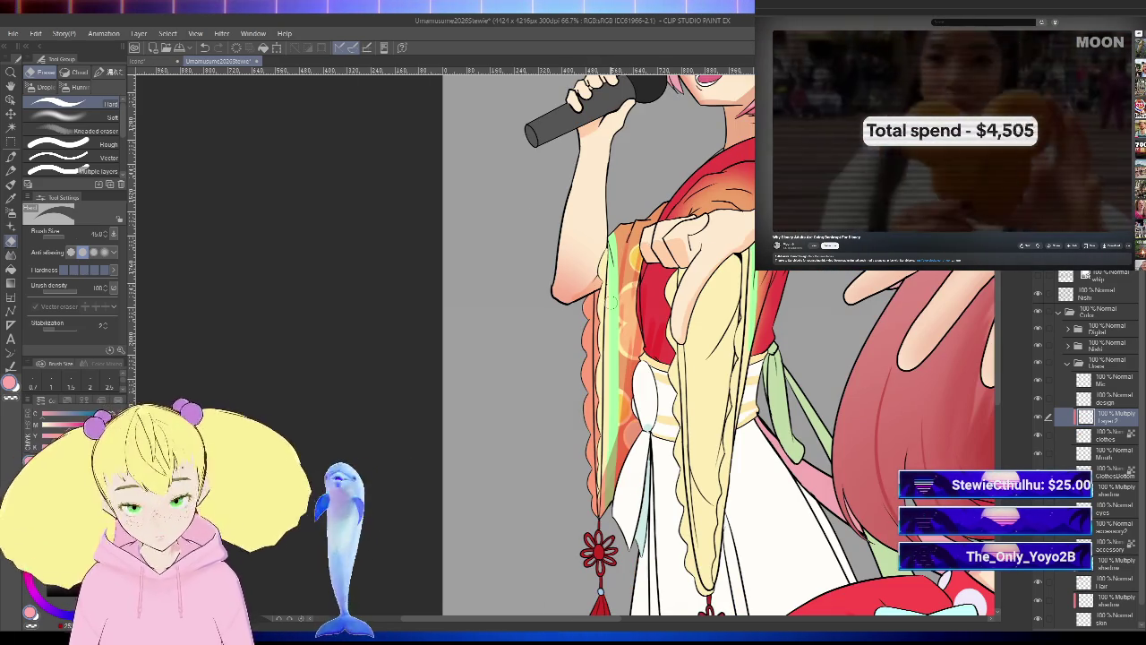
click(11, 185)
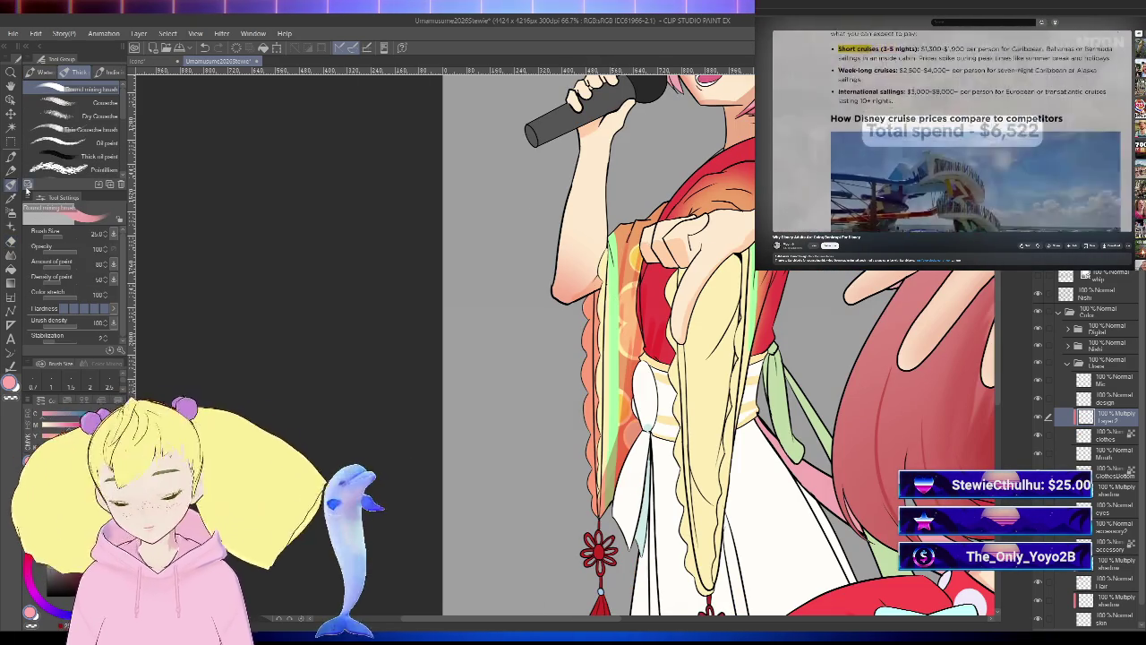
scroll(722, 457, down, 2)
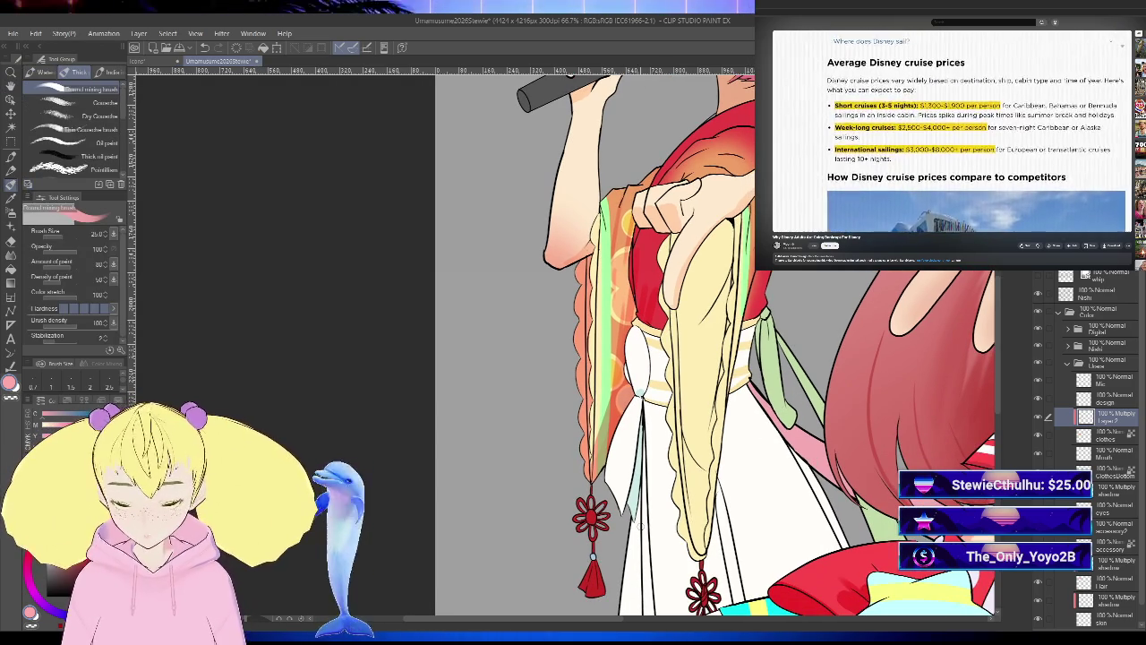
drag(691, 491, 701, 549)
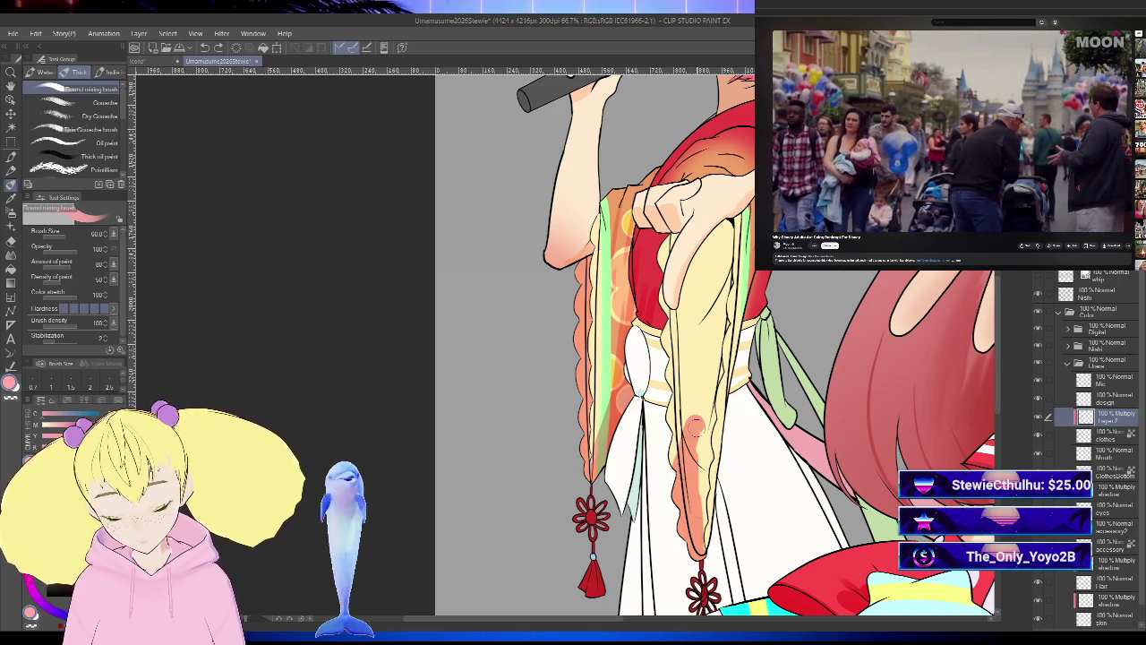
mouse_move(707, 418)
mouse_down()
mouse_move(704, 358)
mouse_move(688, 452)
mouse_up()
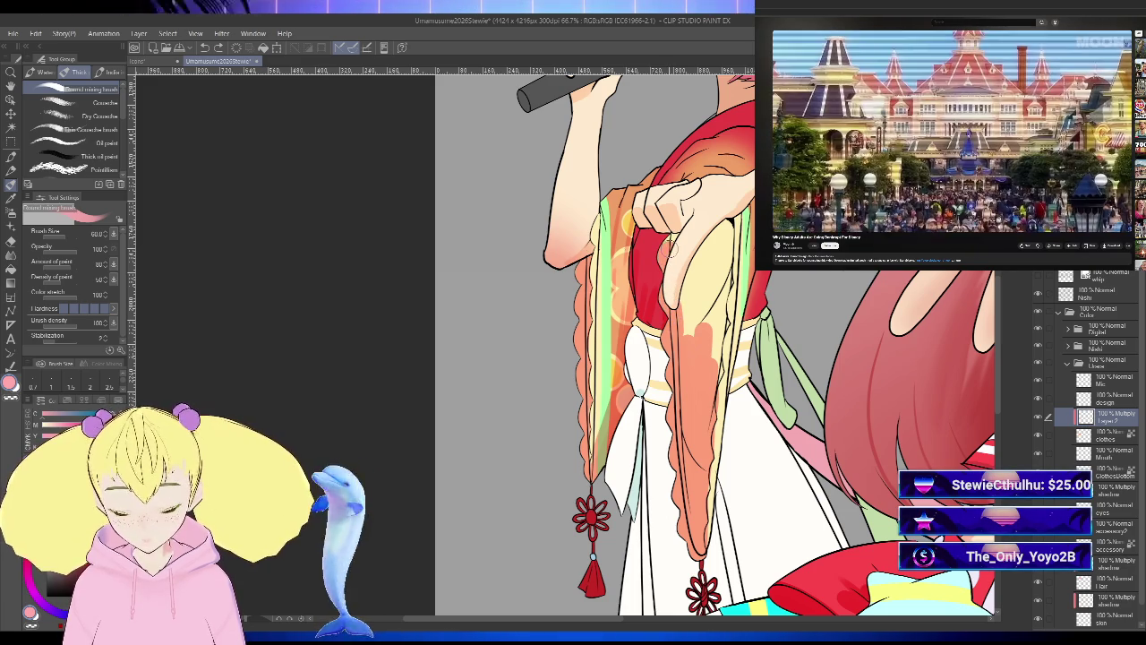
mouse_move(692, 242)
mouse_down()
mouse_move(695, 340)
mouse_move(716, 344)
mouse_up()
drag(721, 224, 726, 319)
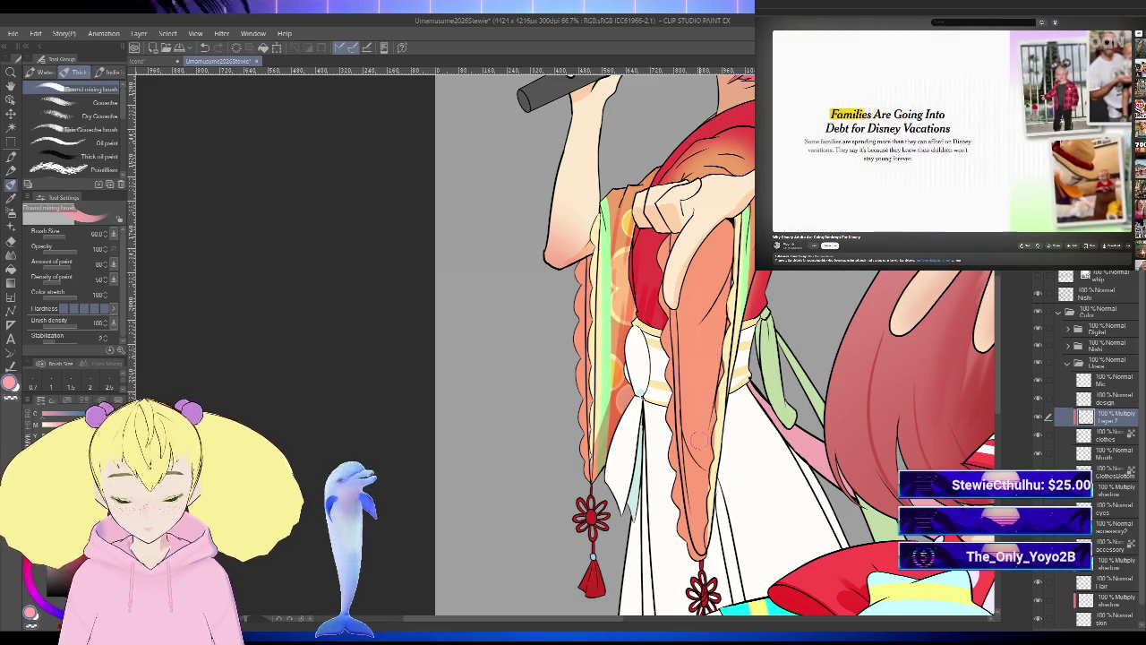
- Flip the canvas horizontally and zoom around the dress to inspect the sleeve shading
scroll(707, 437, down, 1)
key(h)
key(h)
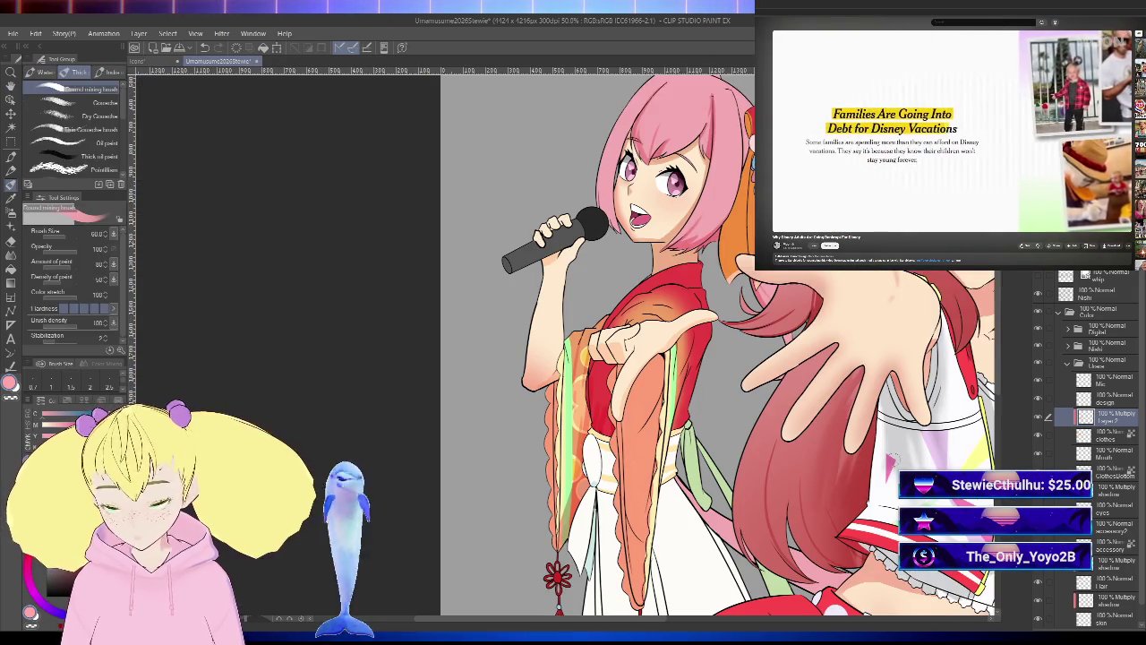
scroll(607, 433, up, 2)
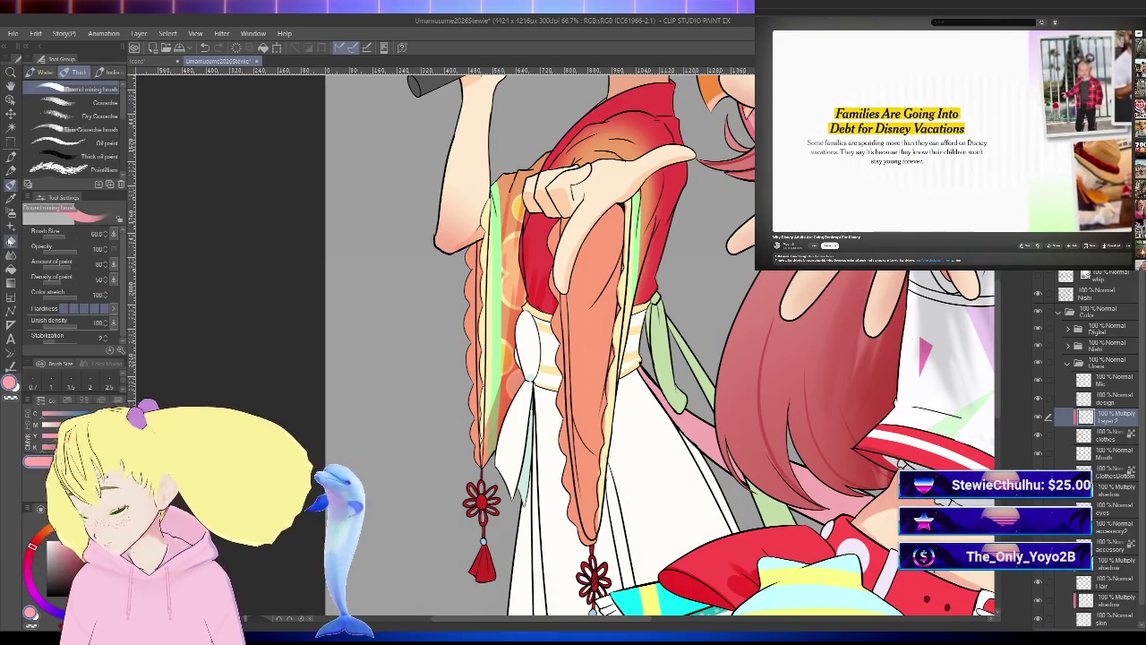
key(e)
scroll(606, 433, up, 1)
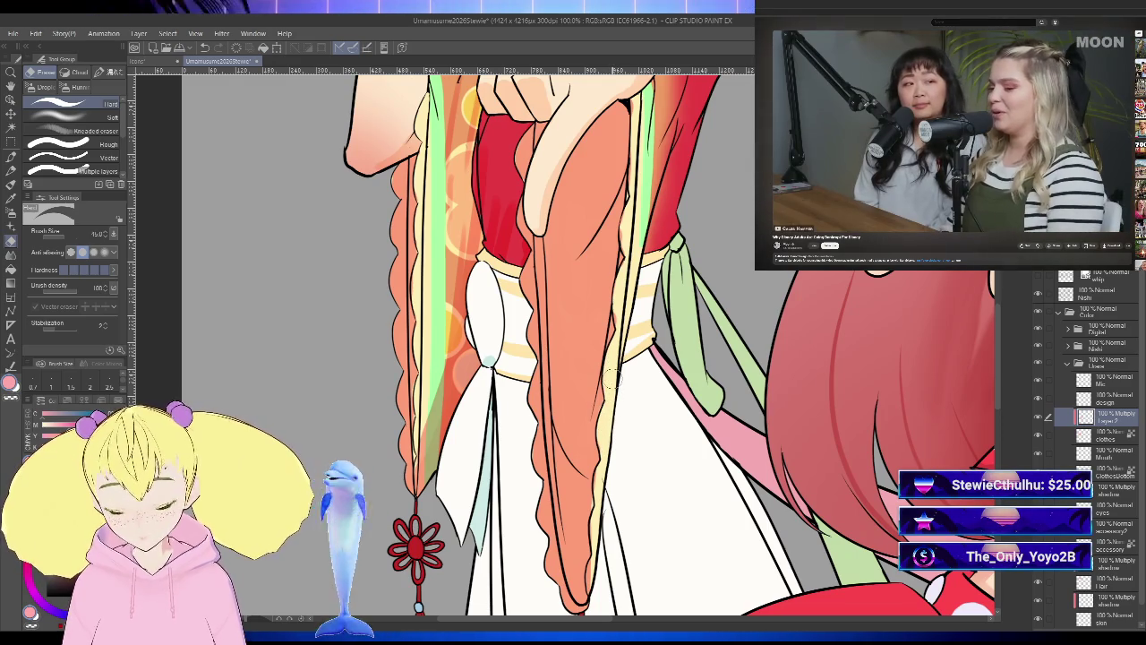
drag(626, 392, 635, 436)
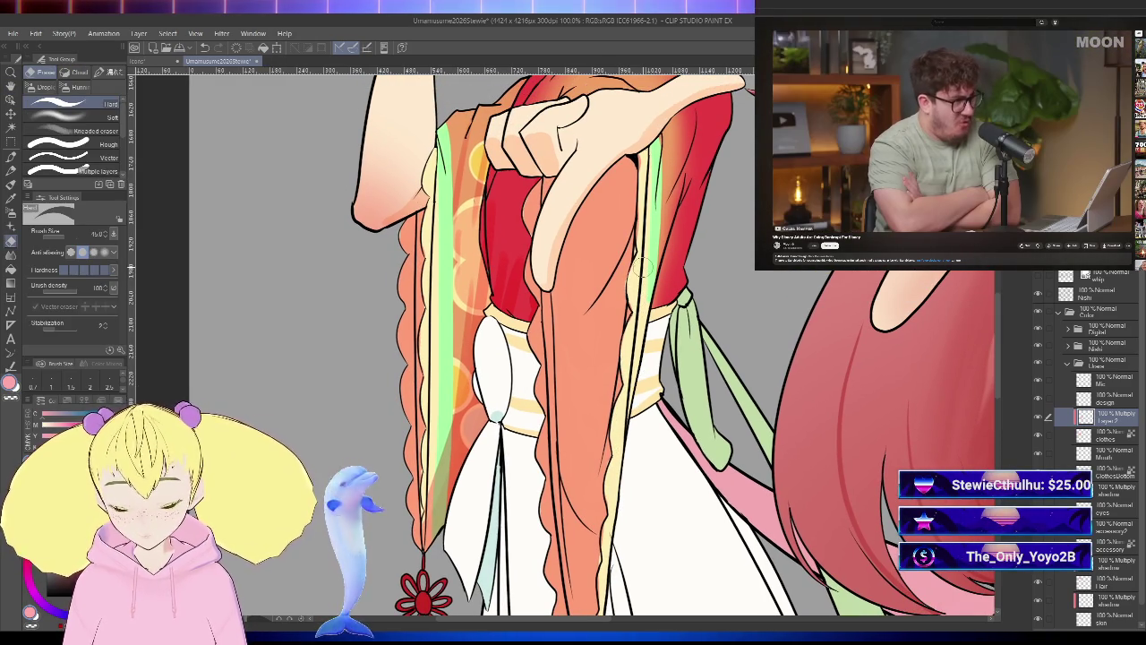
scroll(642, 267, down, 3)
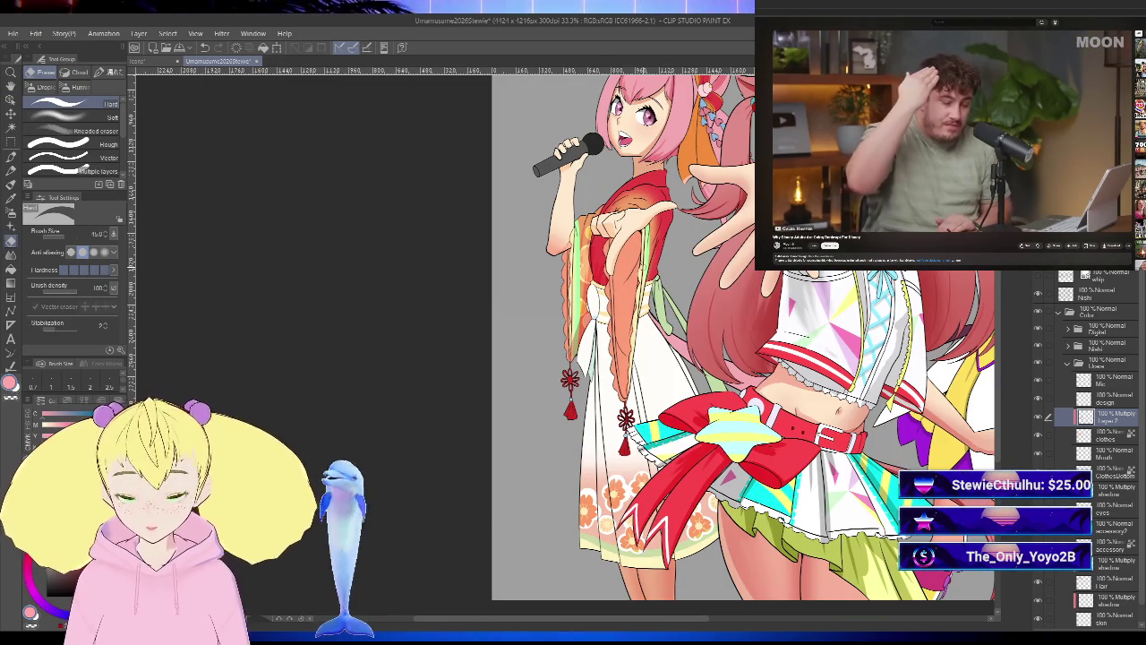
scroll(652, 287, up, 3)
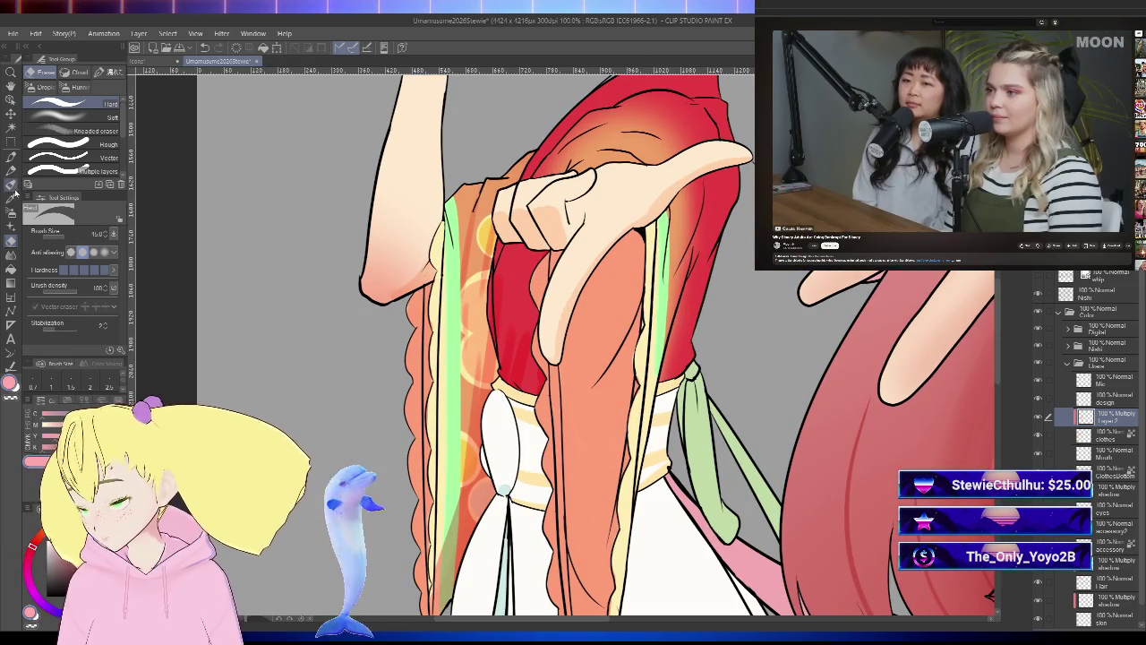
- Unflip the view, zoom in on the collar, and select the clothes layer
click(13, 185)
scroll(788, 380, down, 1)
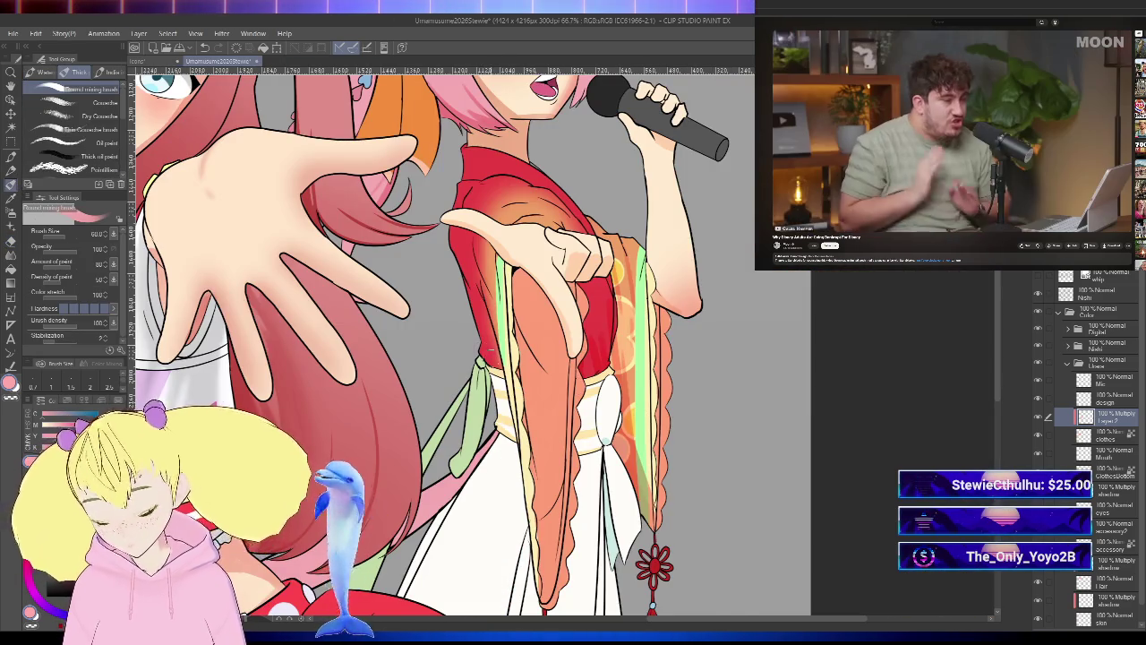
scroll(479, 354, up, 1)
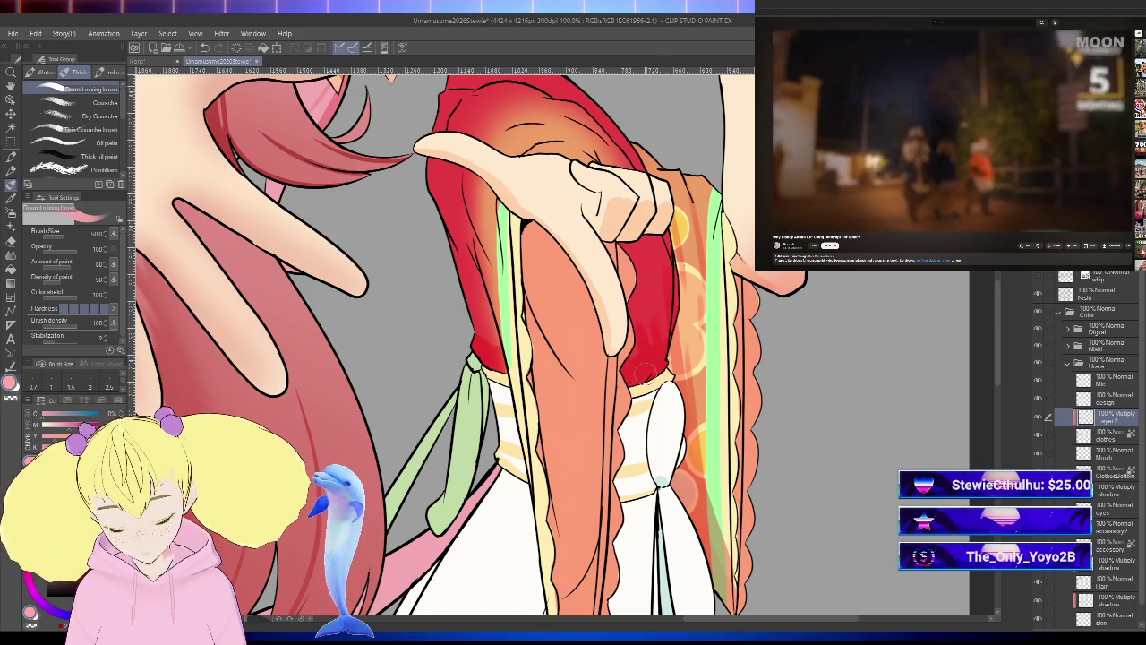
scroll(667, 339, up, 1)
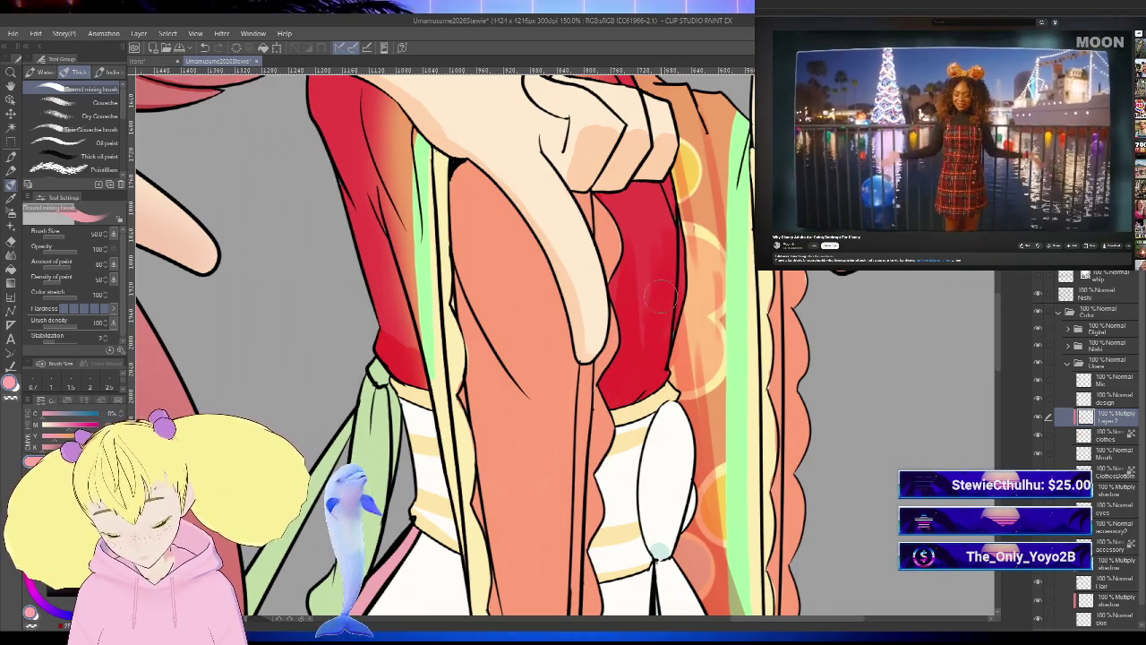
key(h)
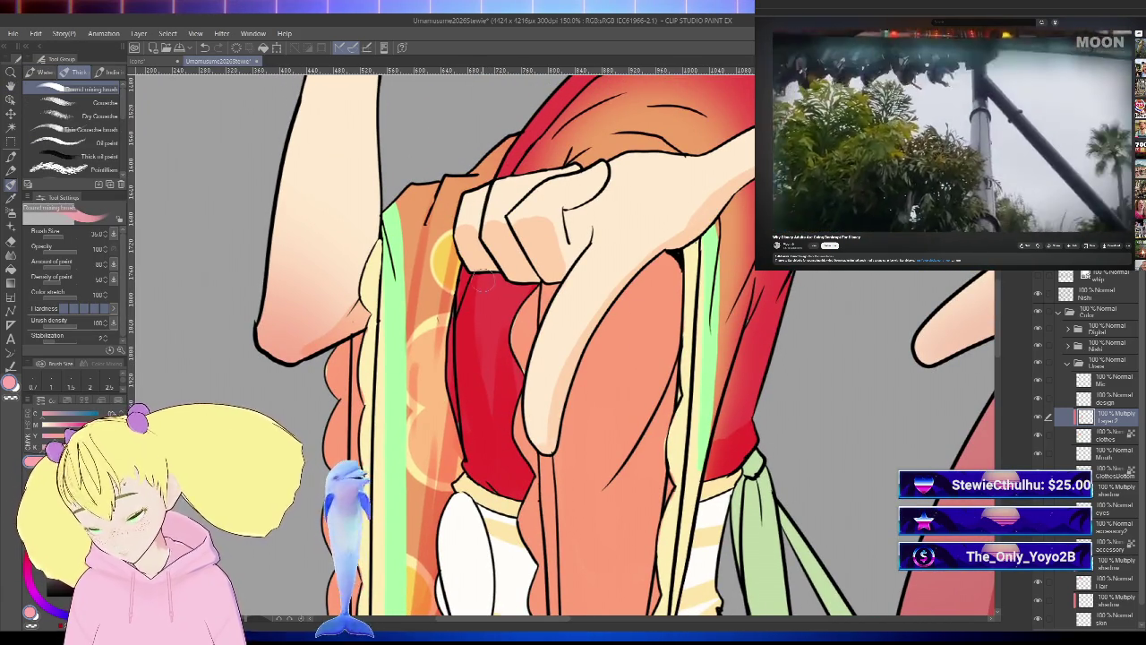
key(ctrl+0)
scroll(629, 275, up, 3)
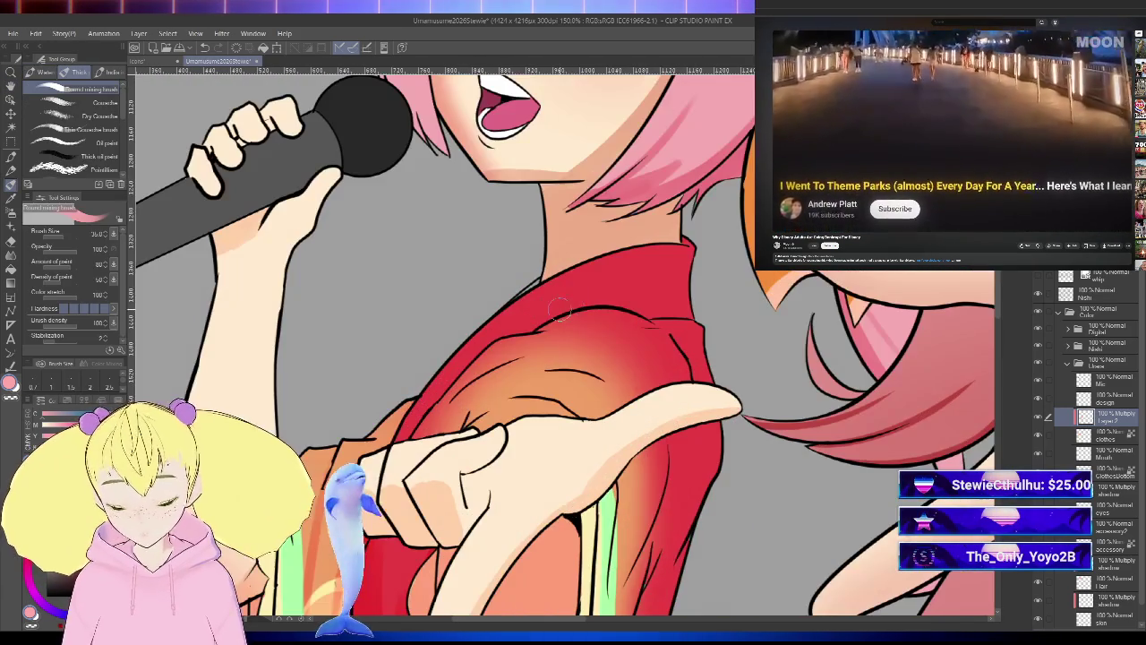
scroll(629, 275, up, 2)
click(1117, 433)
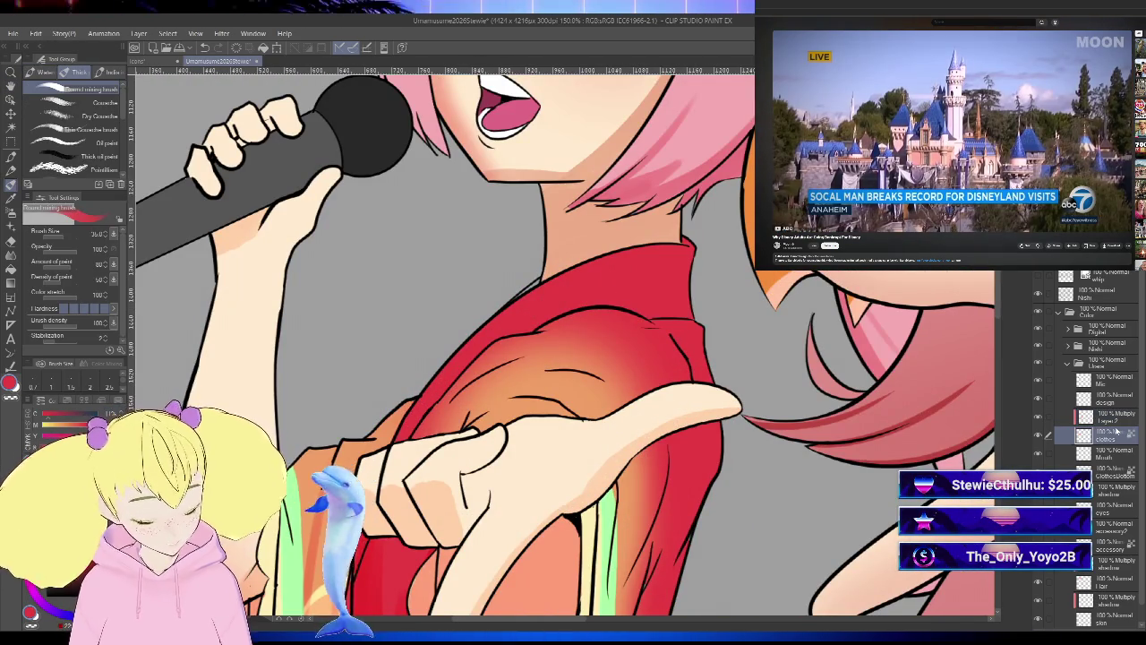
key(p)
scroll(482, 355, up, 1)
scroll(482, 354, up, 2)
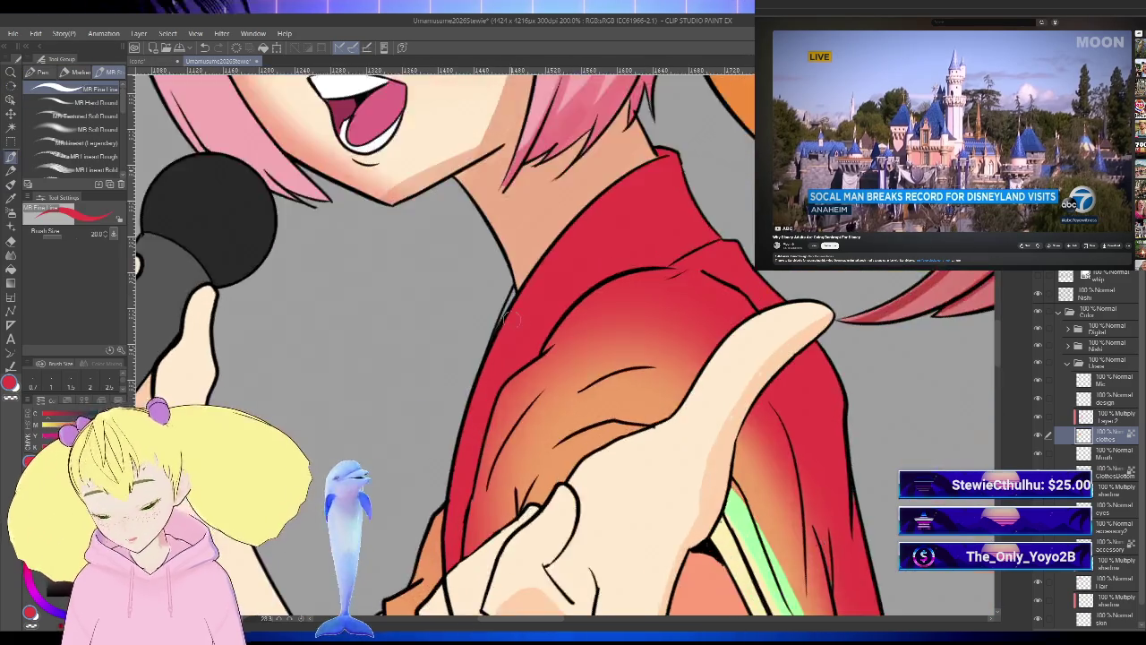
scroll(482, 354, up, 2)
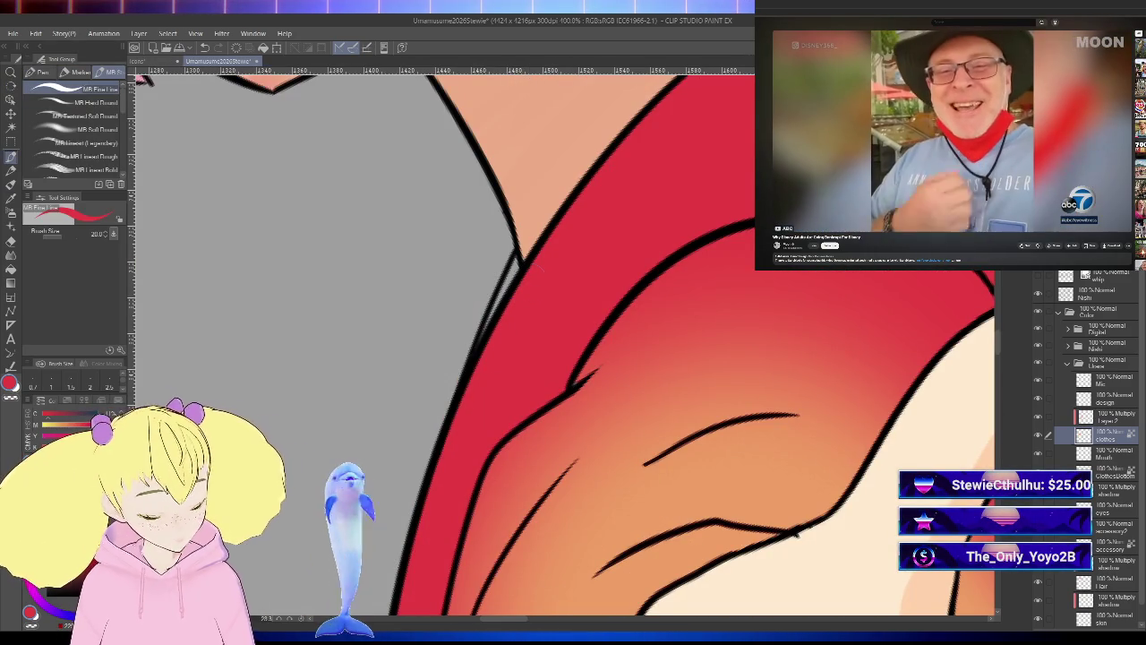
click(1108, 440)
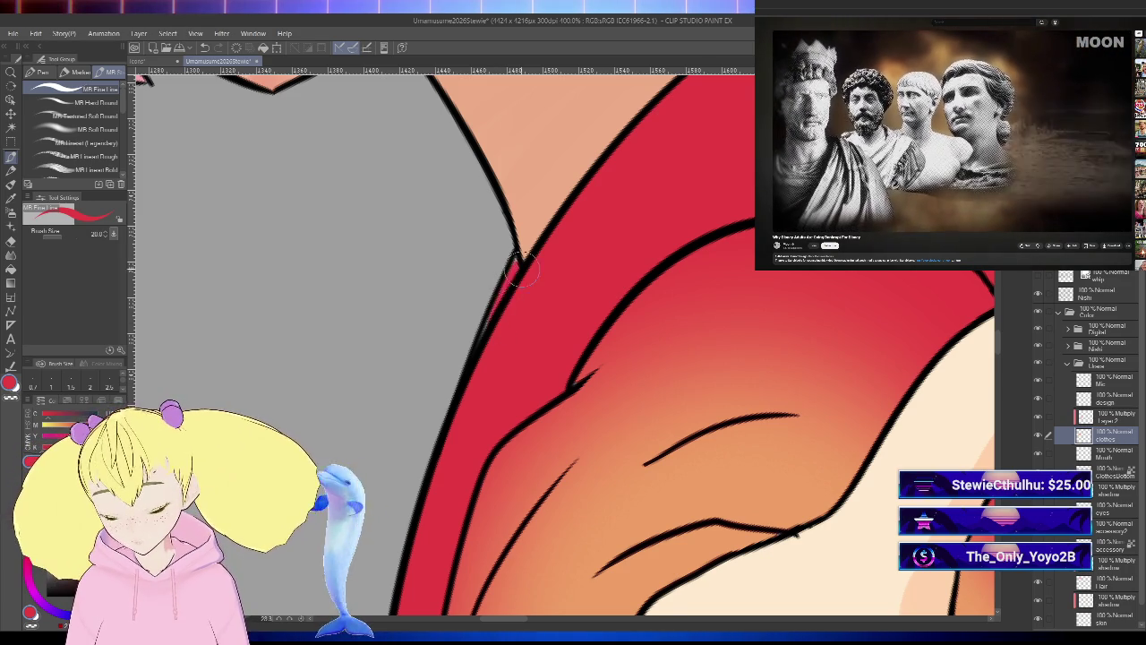
scroll(483, 339, down, 5)
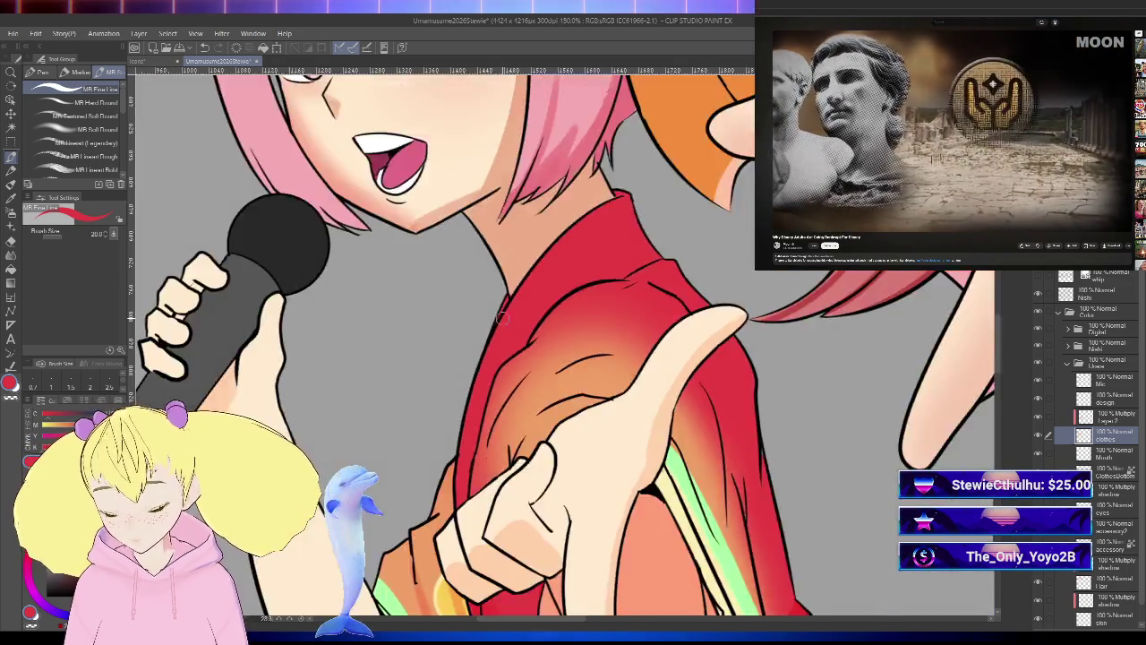
key(ctrl+at)
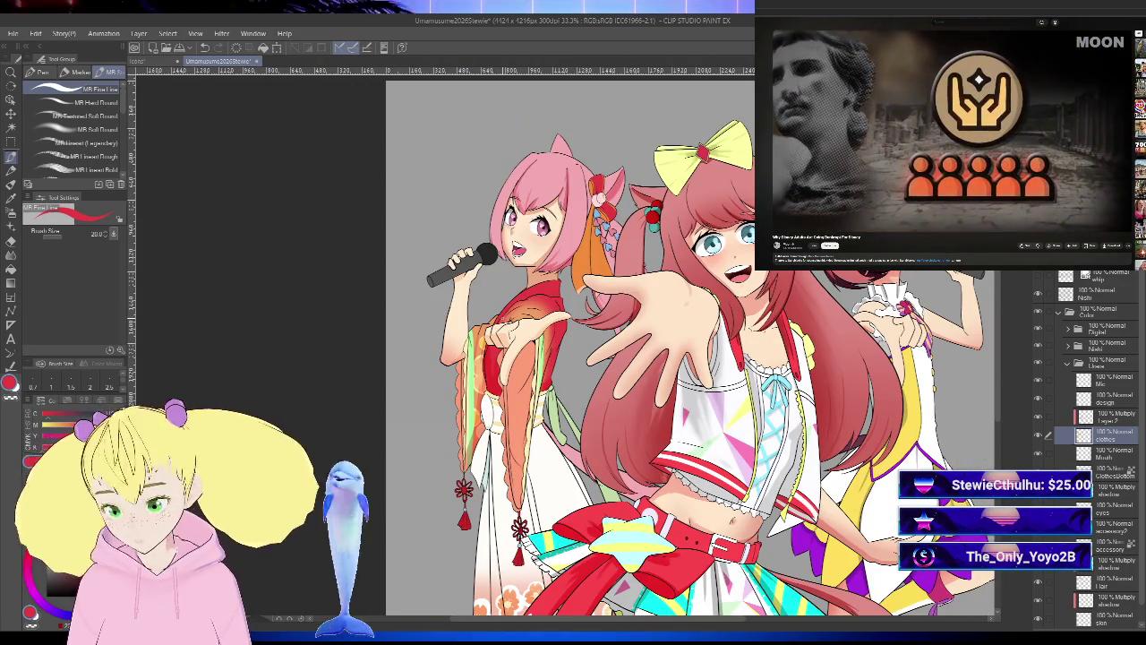